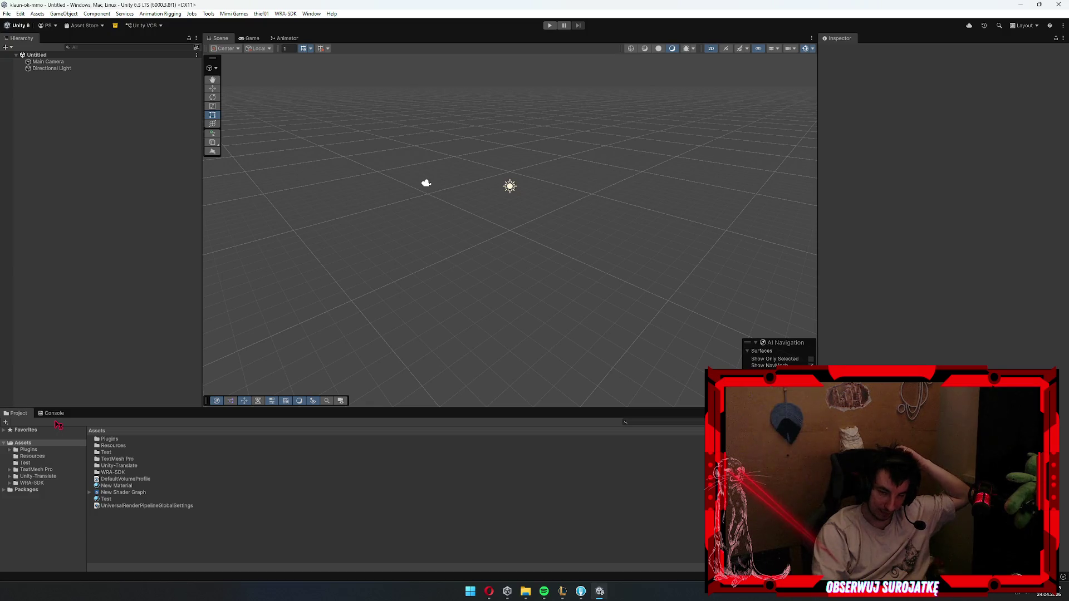
- Check the Console, then select the DefaultVolumeProfile asset and the TextMesh Pro folder
{"action": "left_click", "coordinate": [53, 413]}
{"action": "left_click", "coordinate": [14, 413]}
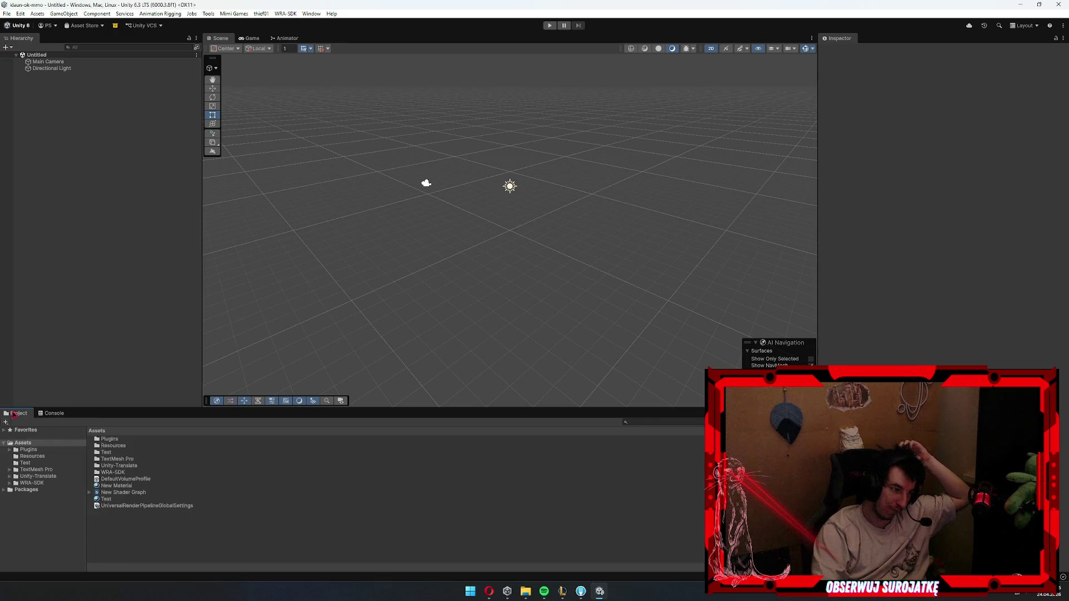
{"action": "left_click", "coordinate": [179, 481]}
{"action": "left_click", "coordinate": [424, 460]}
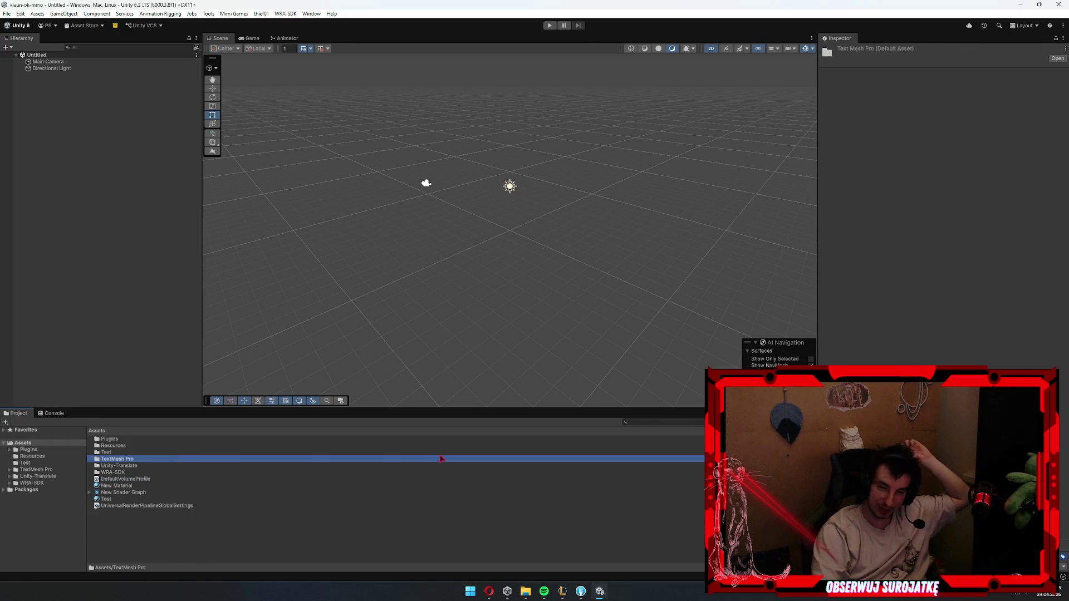
- Look through the Edit and Assets menus for the open C# project option without choosing anything
{"action": "left_click", "coordinate": [20, 13]}
{"action": "left_click", "coordinate": [38, 14]}
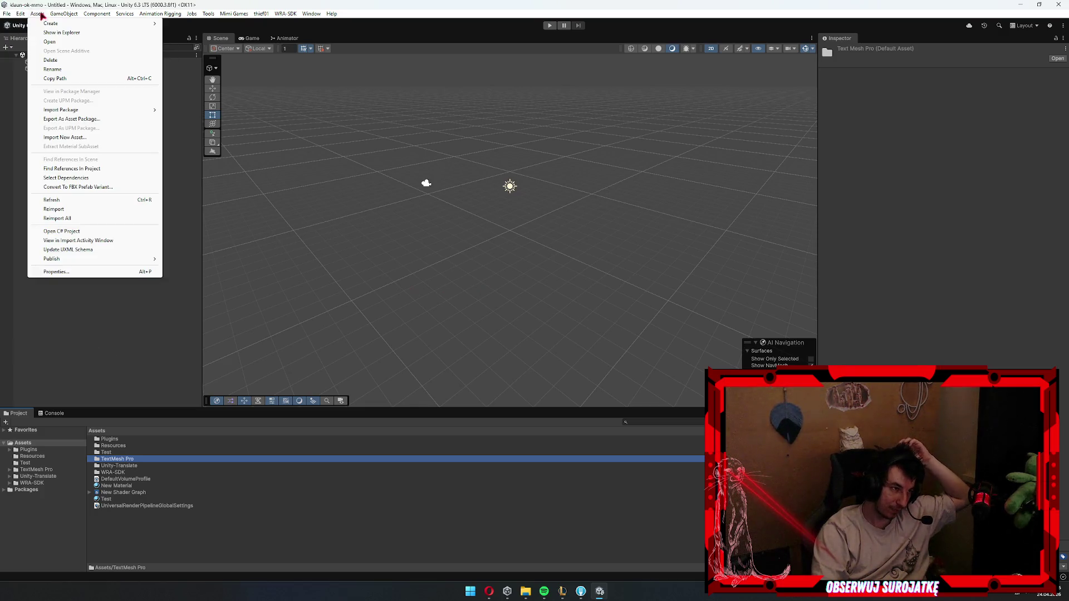
{"action": "left_click", "coordinate": [91, 231]}
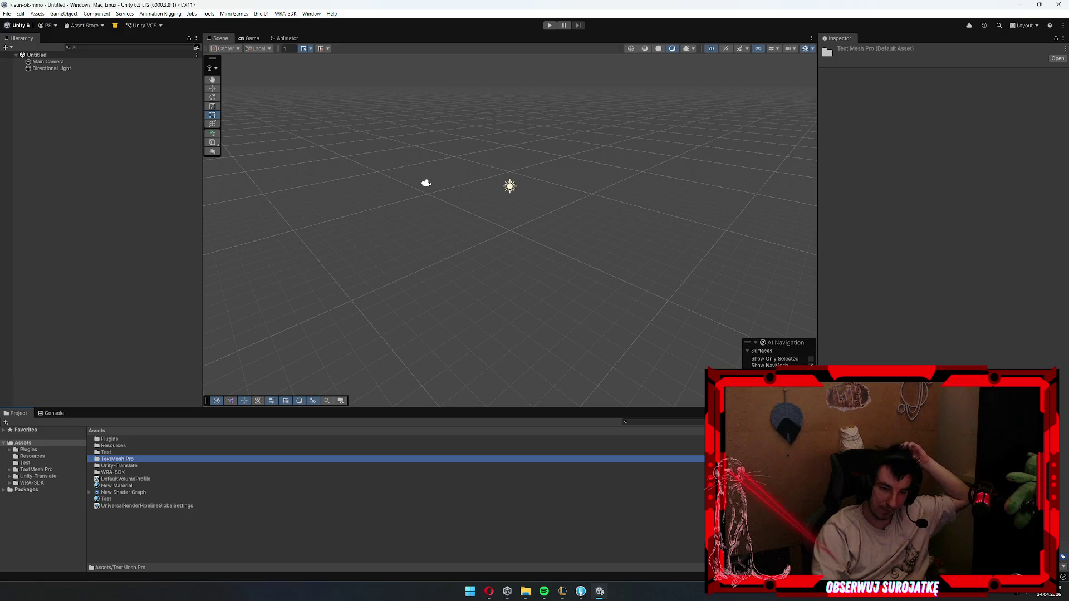
- Open the Assets/Resources folder holding DOTweenSettings
{"action": "left_click", "coordinate": [143, 532]}
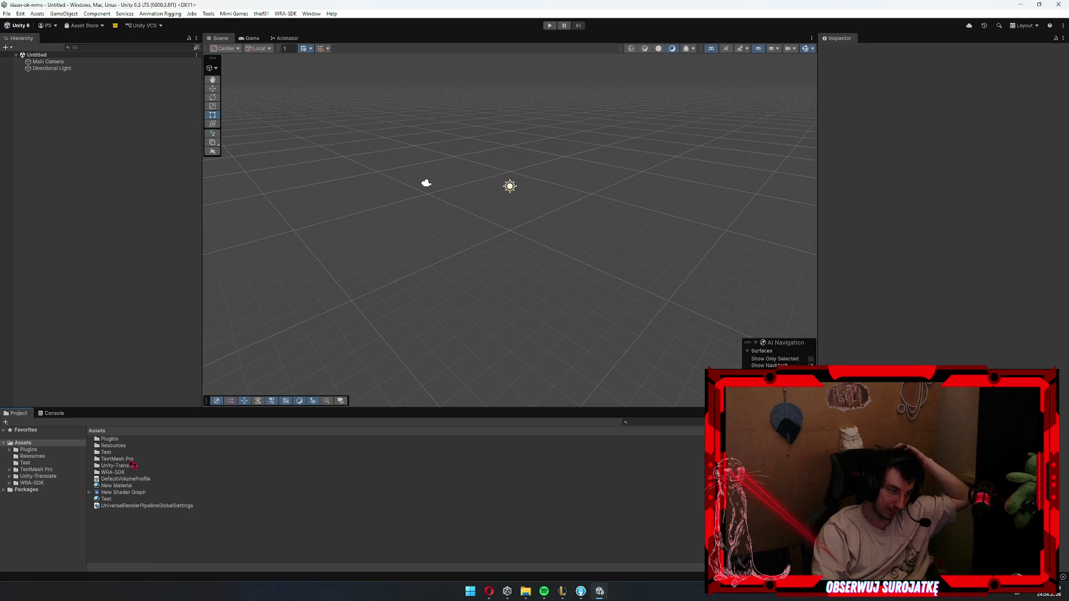
{"action": "left_click", "coordinate": [128, 466]}
{"action": "double_click", "coordinate": [112, 446]}
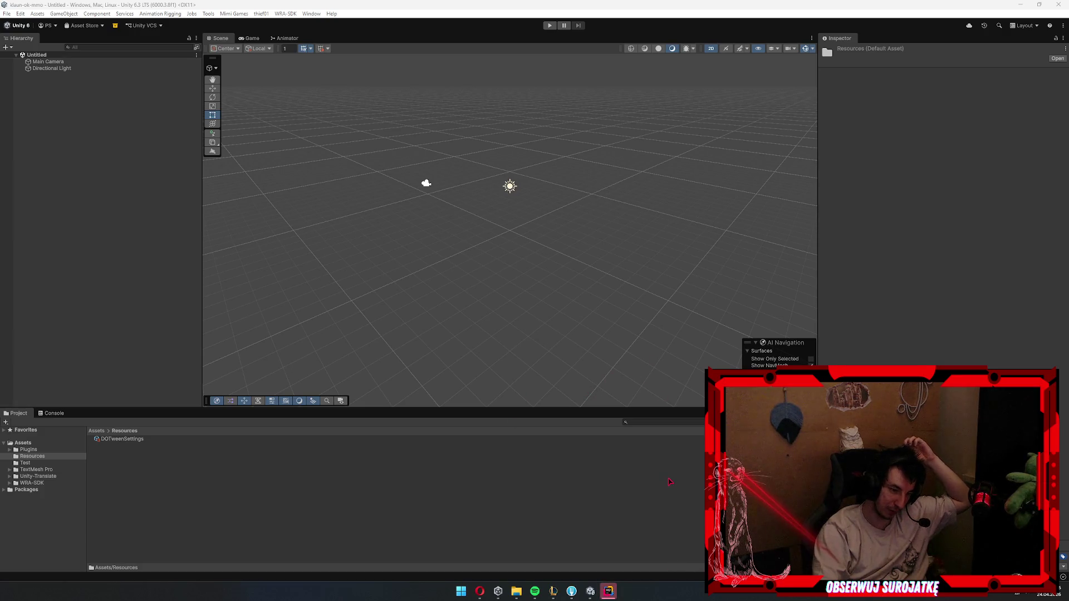
- Open the klaun-ck-mmo solution in JetBrains Rider, trusting it, and maximise the Rider window
{"action": "left_click", "coordinate": [608, 591]}
{"action": "left_click", "coordinate": [605, 333]}
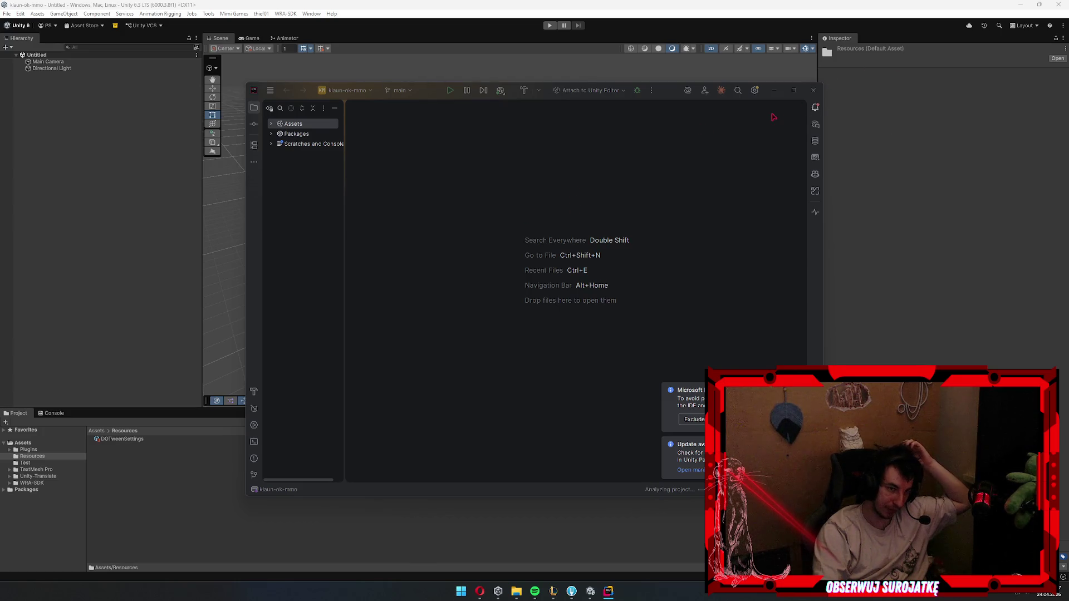
{"action": "left_click", "coordinate": [792, 95]}
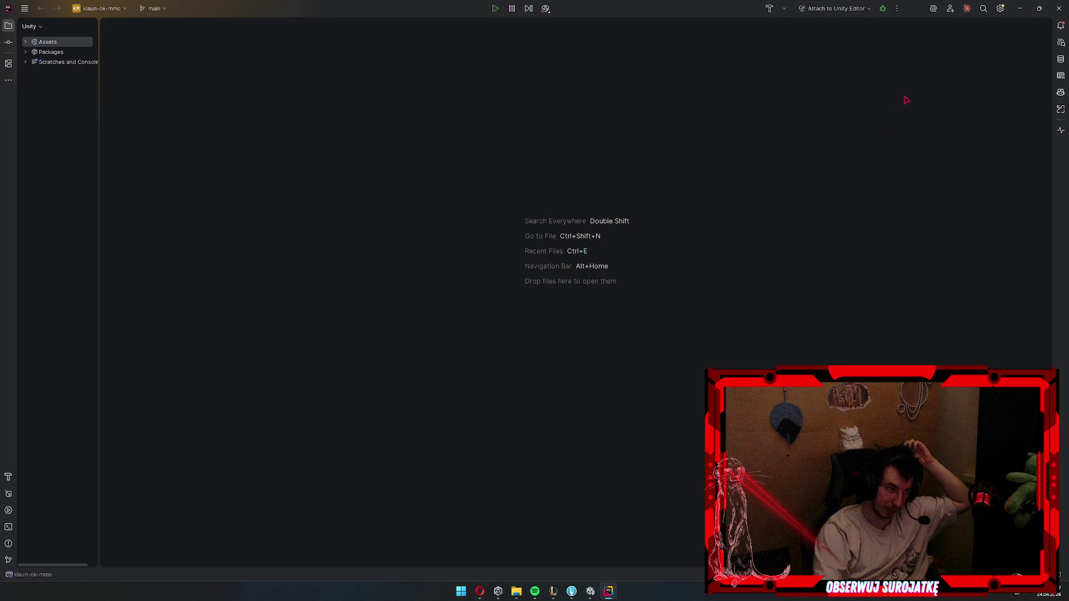
- Minimize Rider to return to Unity and select the Resources folder
{"action": "left_click", "coordinate": [1023, 14]}
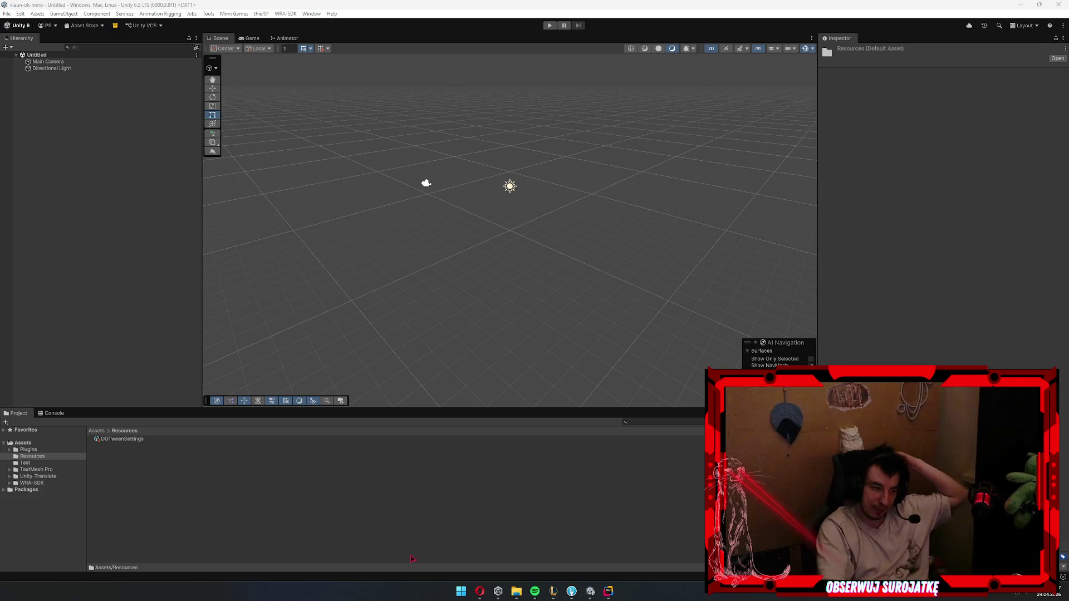
{"action": "left_click", "coordinate": [149, 492]}
- Select the Unity-Translate and Test folders, cancel the accidental rename, and return from Rider to Unity
{"action": "left_click", "coordinate": [36, 476]}
{"action": "left_click", "coordinate": [25, 462]}
{"action": "left_click", "coordinate": [49, 464]}
{"action": "key", "text": "Escape"}
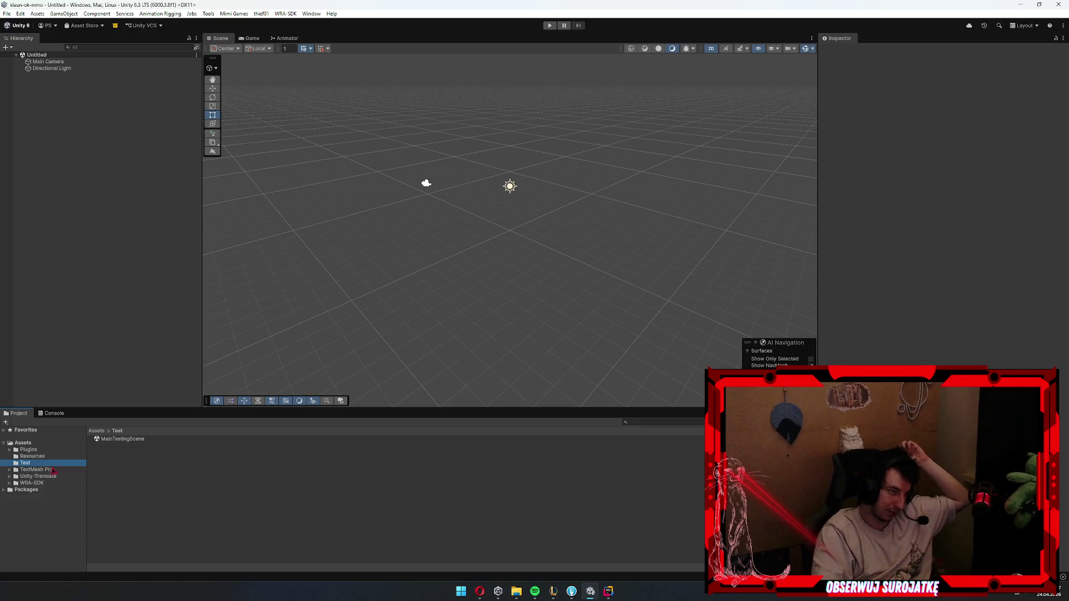
{"action": "left_click", "coordinate": [611, 593]}
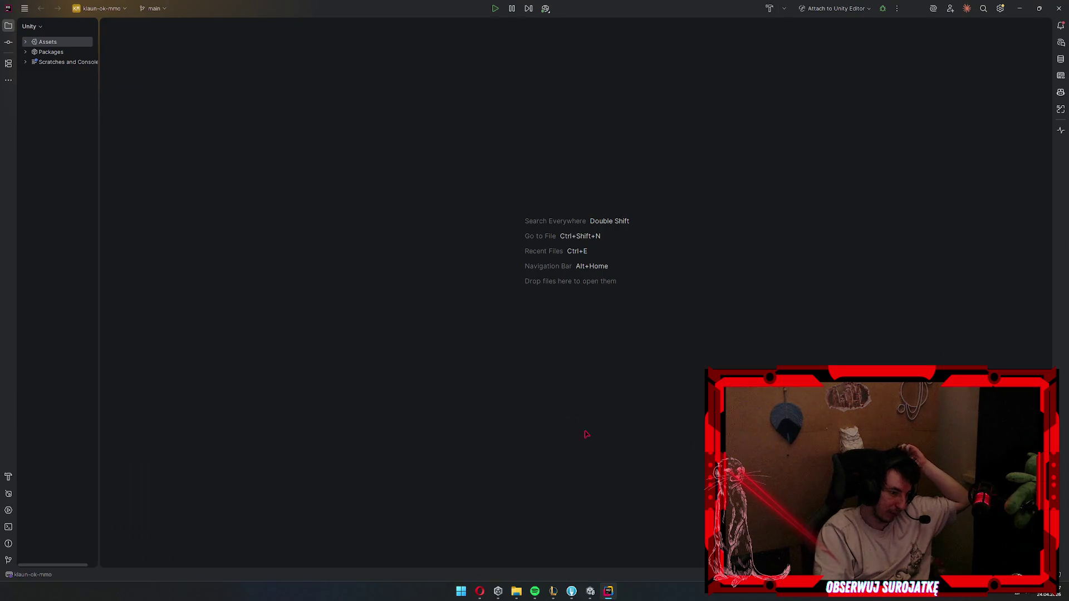
{"action": "left_click", "coordinate": [591, 591]}
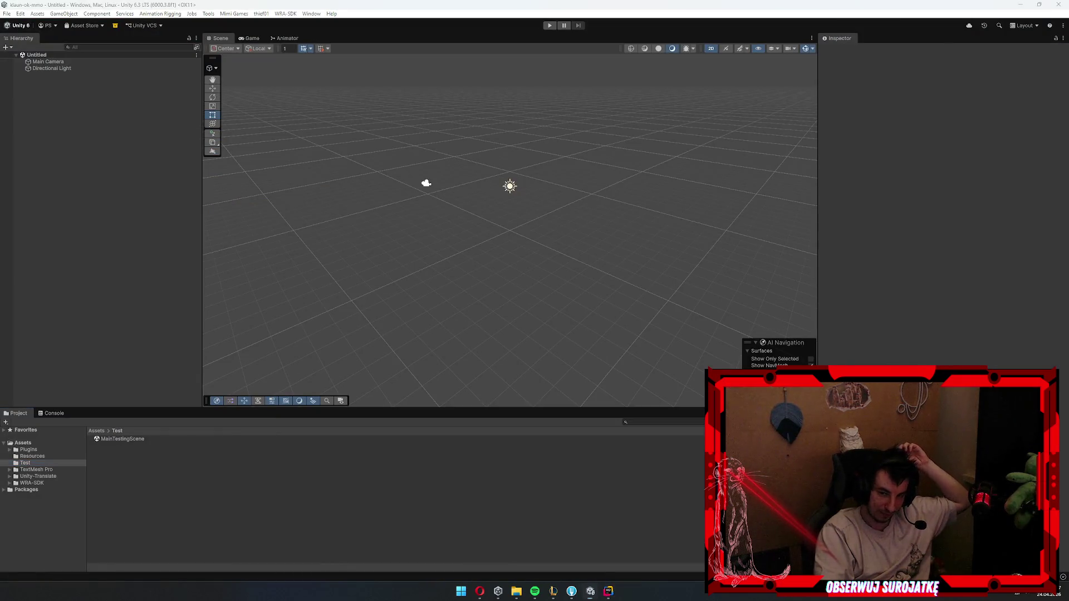
- Browse the Plugins and Test folders, viewing MainTestingScene, then select WRA-SDK
{"action": "left_click", "coordinate": [28, 449]}
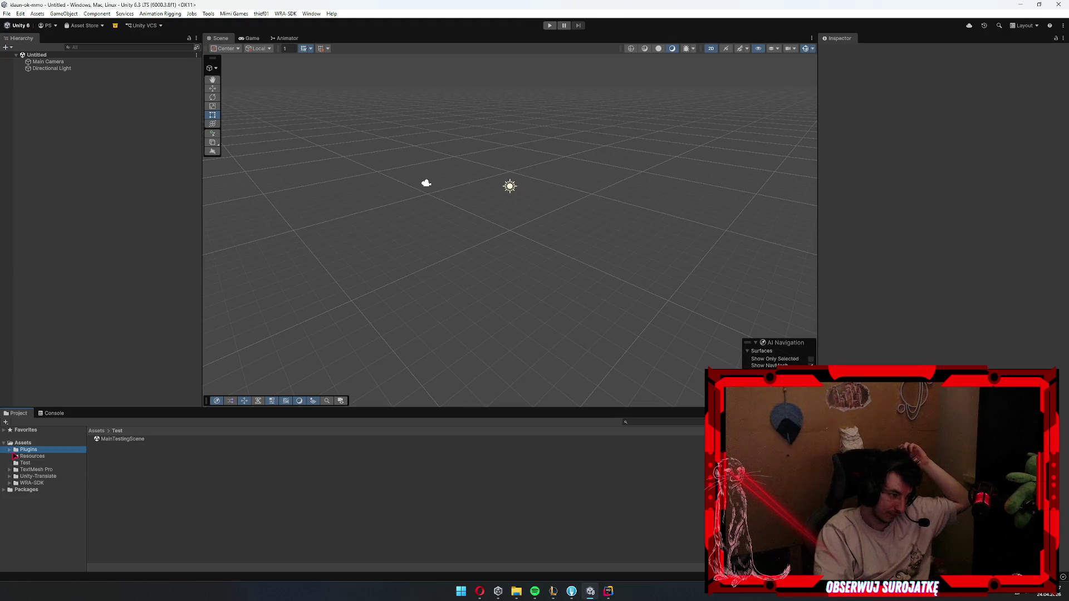
{"action": "left_click", "coordinate": [42, 457]}
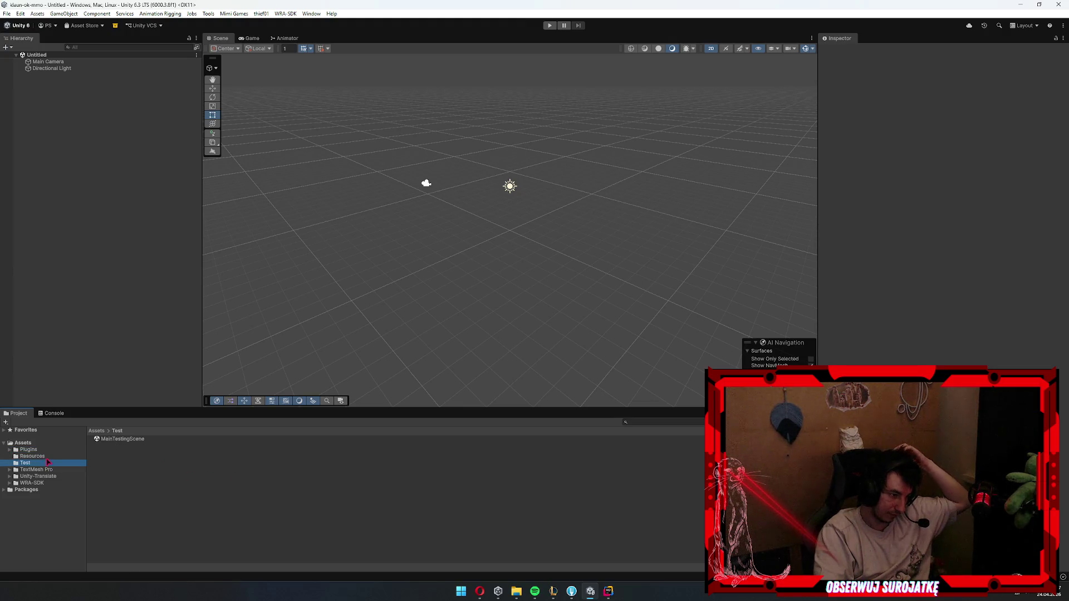
{"action": "left_click", "coordinate": [44, 464]}
{"action": "left_click", "coordinate": [32, 482]}
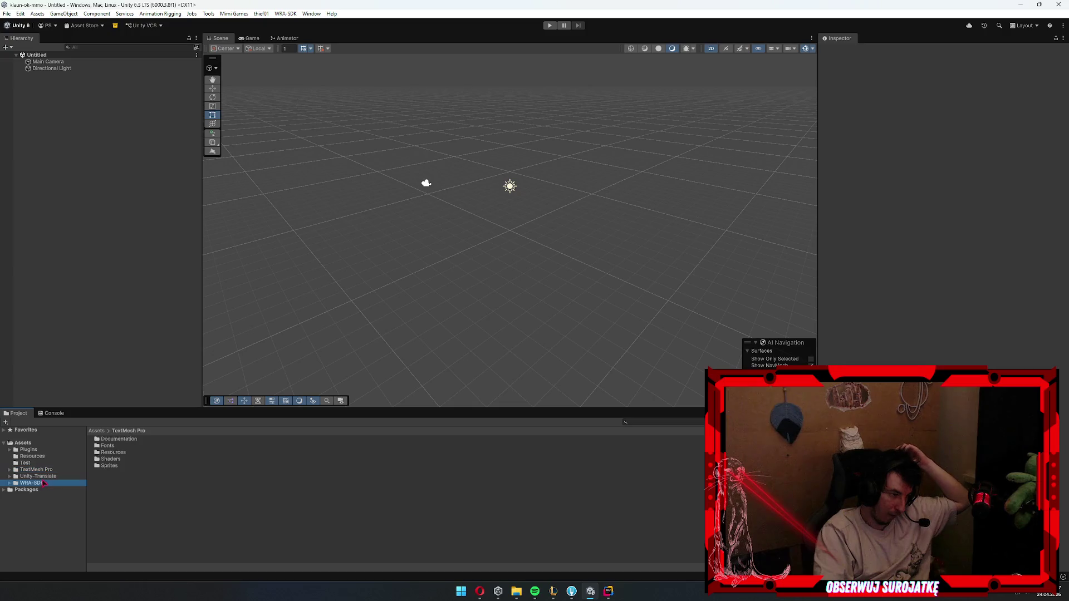
- Open WRA-SDK/Resources/SDK/ProjectContexts and select the ProjectContext2D prefab
{"action": "double_click", "coordinate": [111, 473]}
{"action": "double_click", "coordinate": [105, 439]}
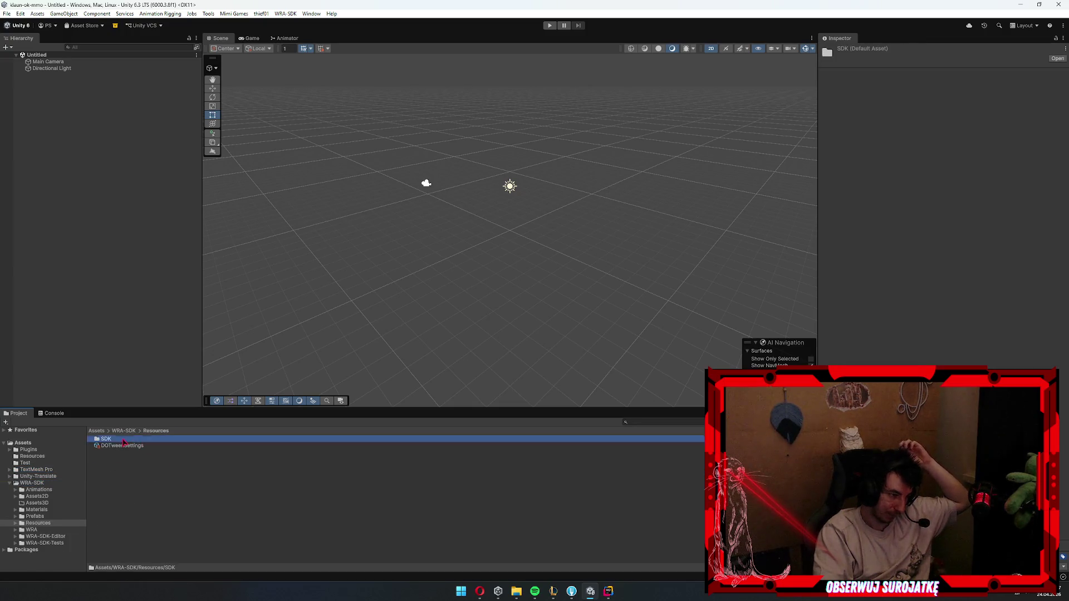
{"action": "left_click", "coordinate": [131, 453]}
{"action": "left_click", "coordinate": [130, 448]}
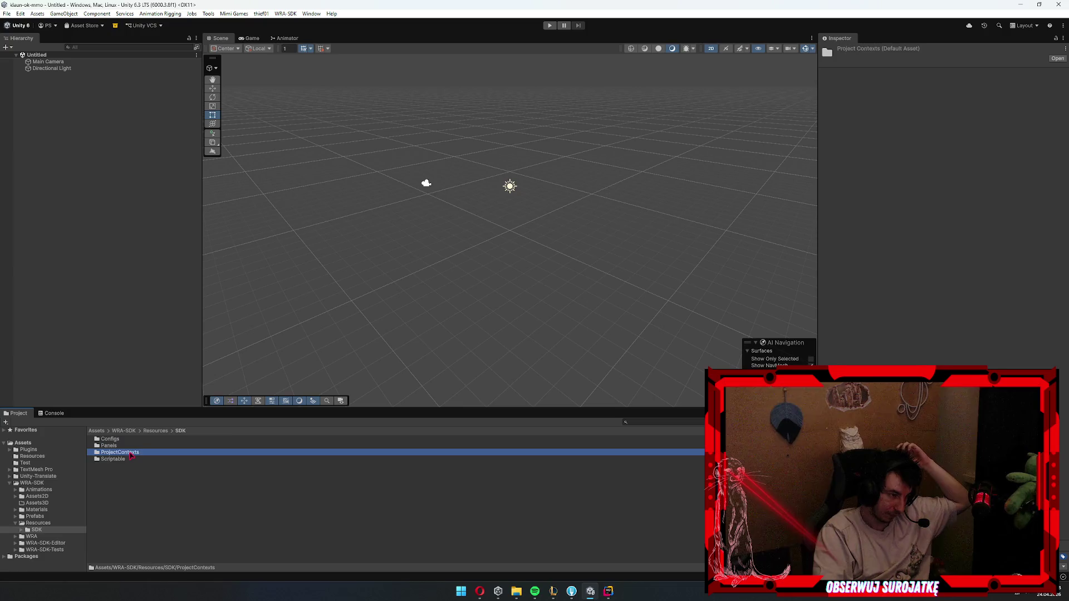
{"action": "double_click", "coordinate": [131, 454]}
{"action": "left_click", "coordinate": [142, 439]}
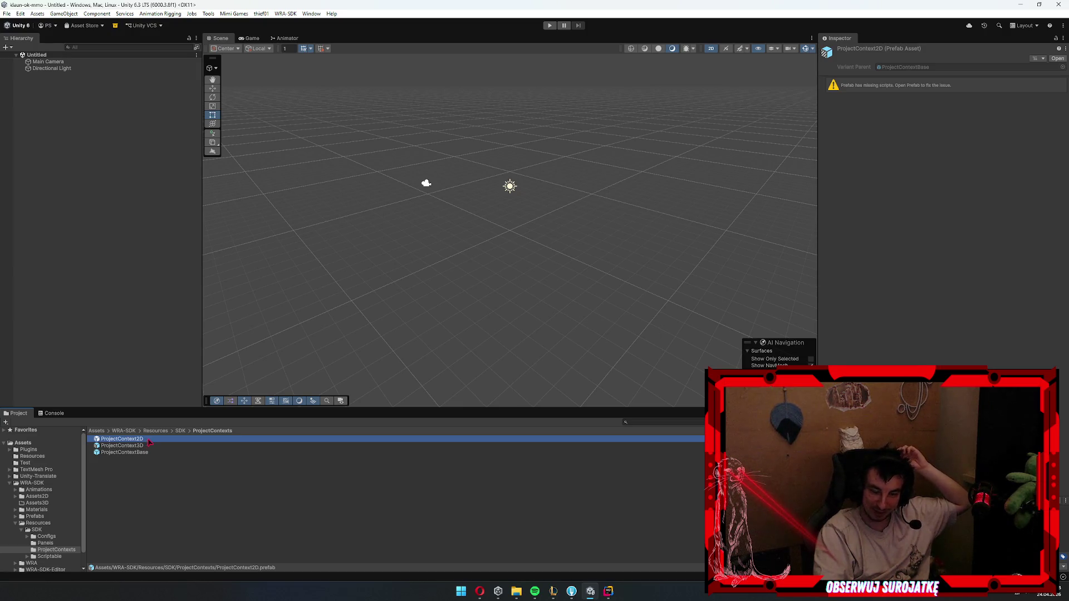
- Duplicate ProjectContext2D into Assets/Resources and rename the copy 'ProjectContext'
{"action": "key", "text": "ctrl+d"}
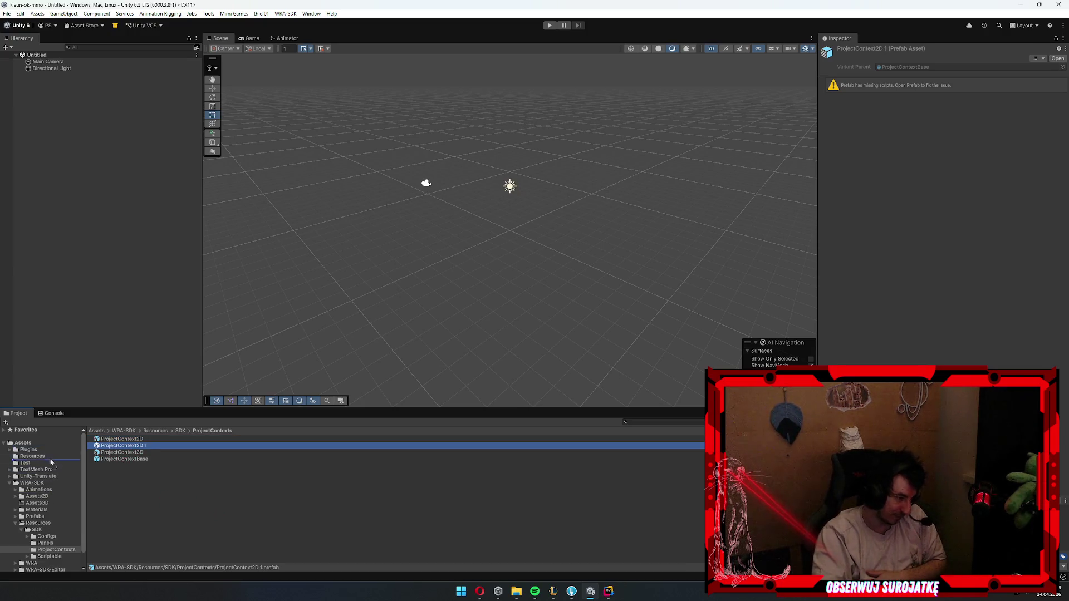
{"action": "left_click_drag", "start_coordinate": [45, 456], "coordinate": [44, 456]}
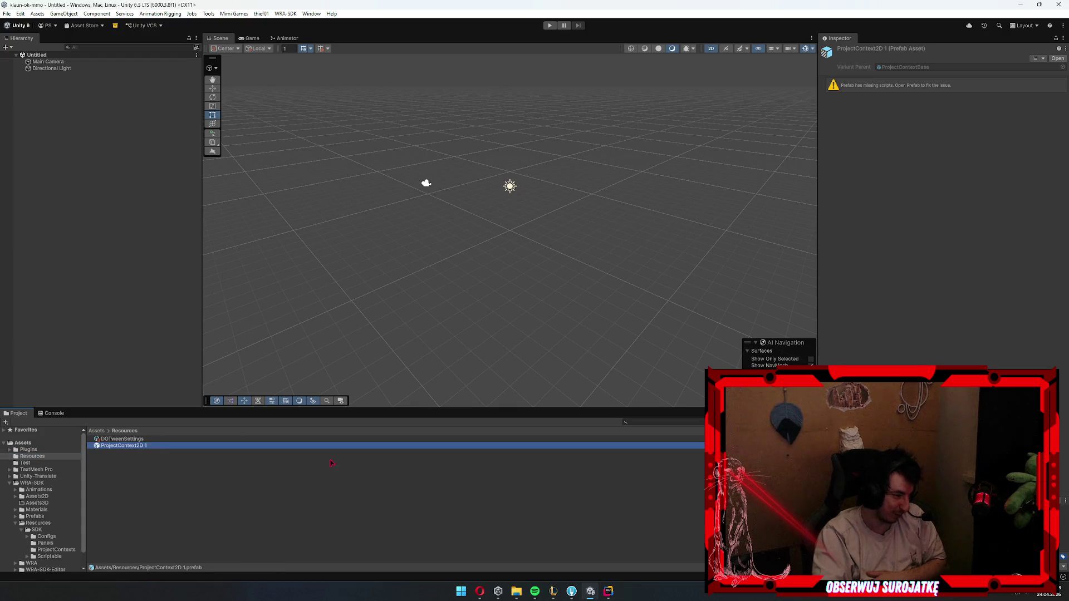
{"action": "key", "text": "F2"}
{"action": "type", "text": "ProjectContext"}
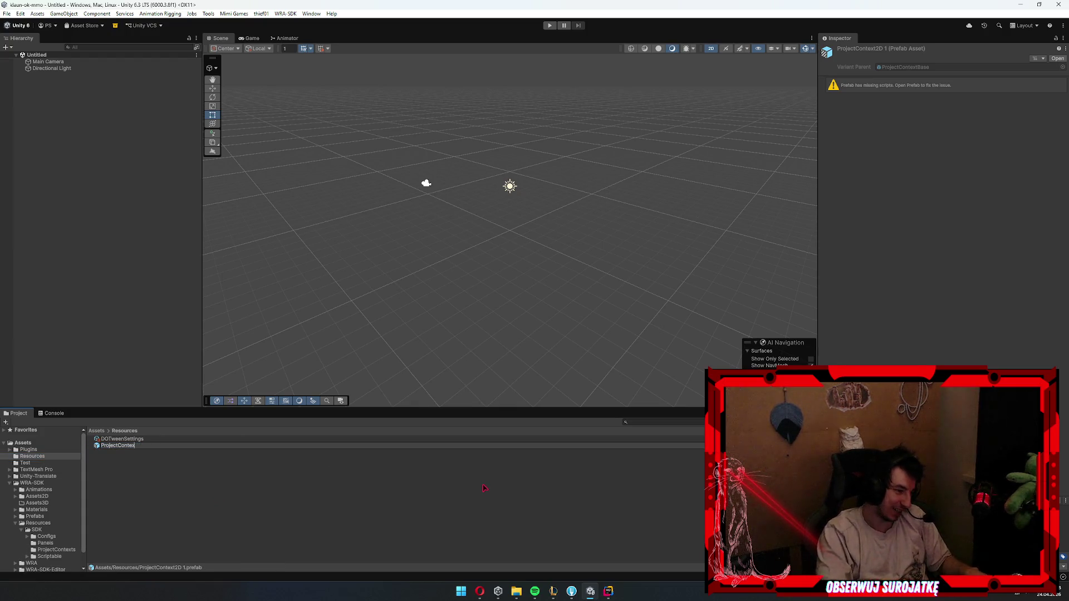
{"action": "key", "text": "Return"}
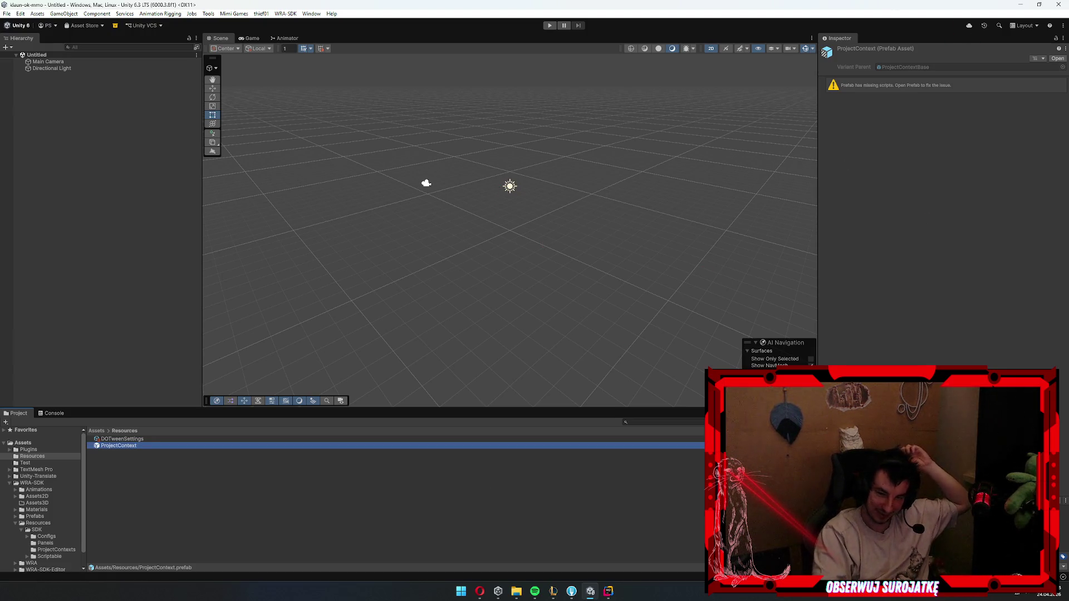
- Reselect the new ProjectContext prefab in Assets/Resources
{"action": "key", "text": "alt+Tab"}
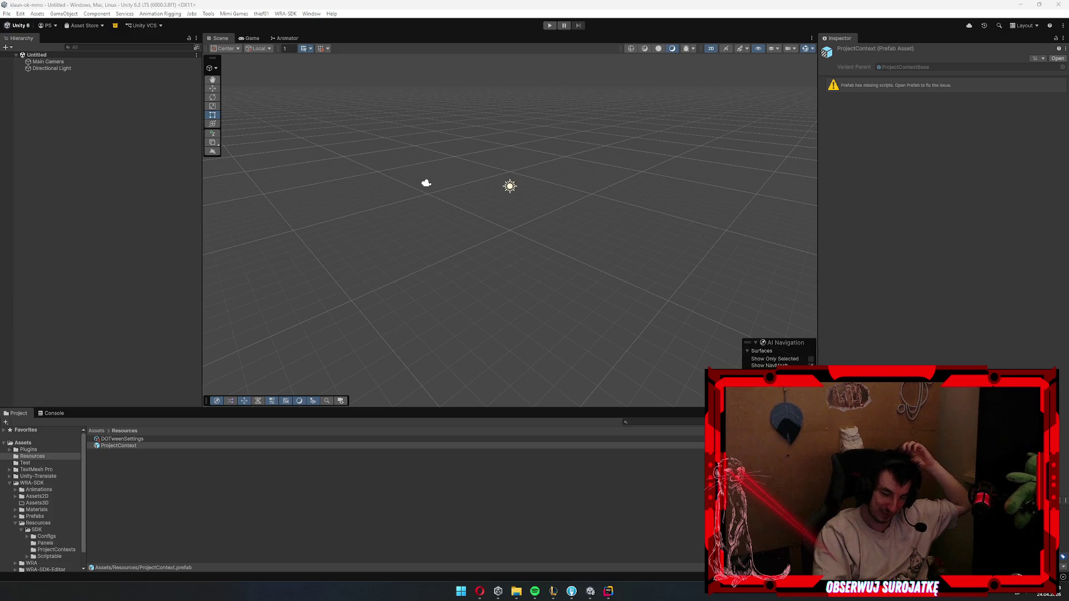
{"action": "left_click", "coordinate": [122, 446]}
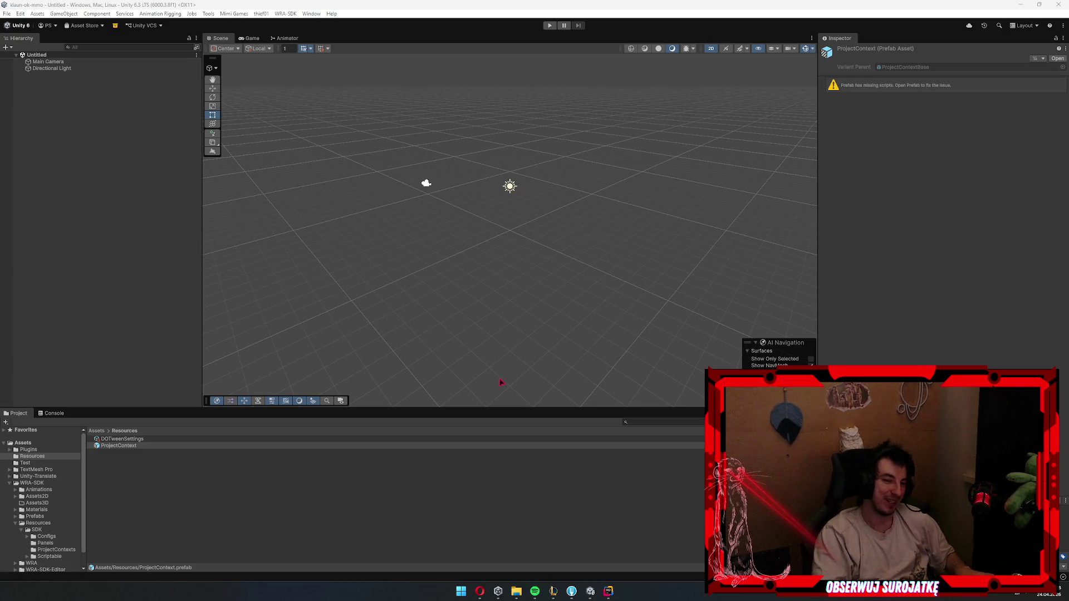
{"action": "right_click", "coordinate": [112, 161]}
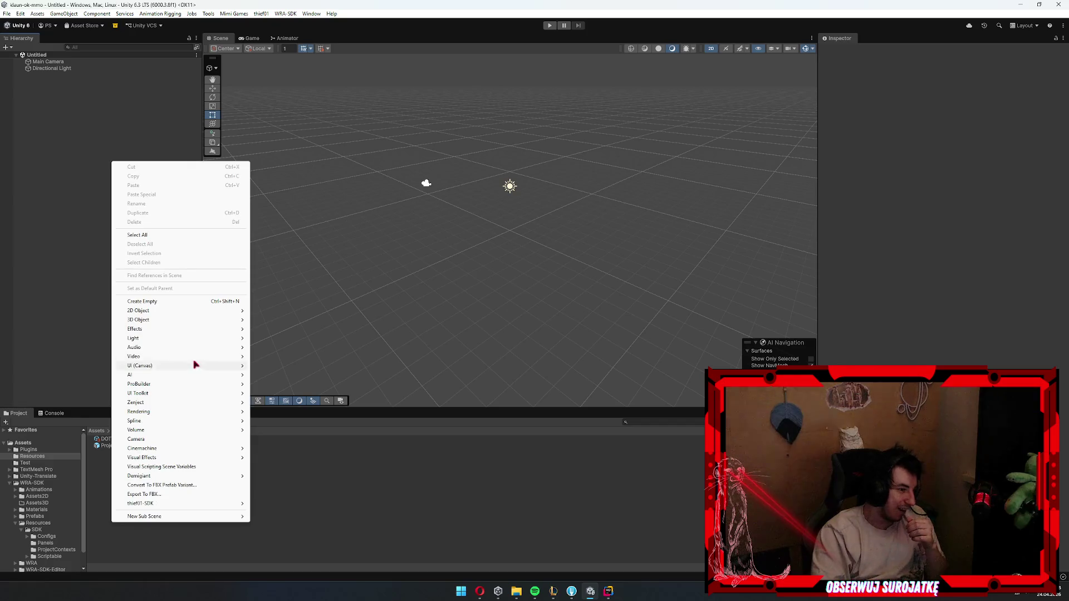
- Create an empty GameObject in the Hierarchy, keeping its default name 'GameObject'
{"action": "left_click", "coordinate": [182, 301]}
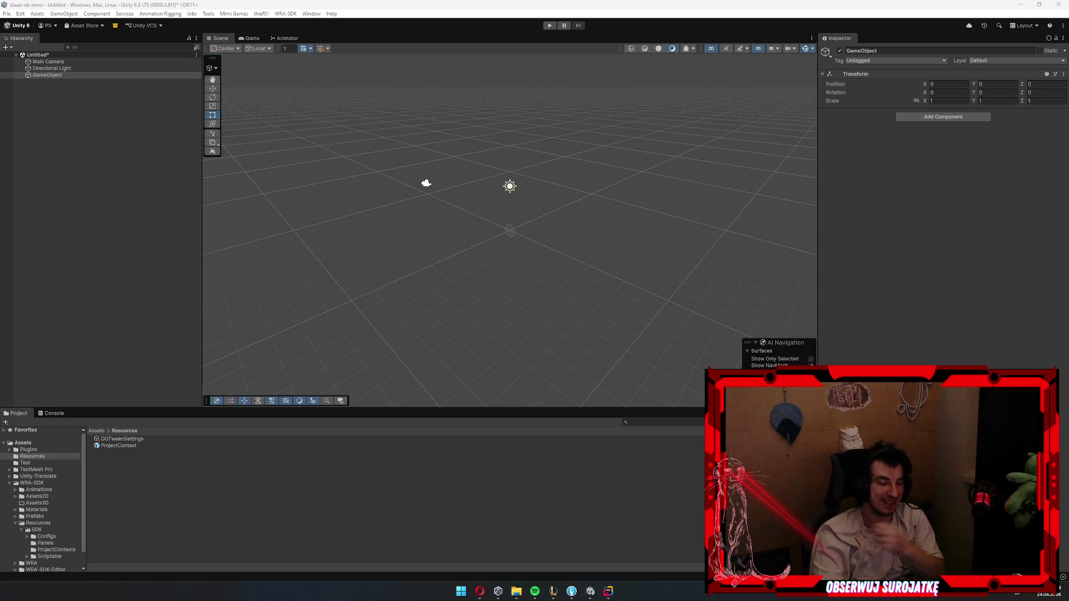
{"action": "left_click", "coordinate": [140, 82]}
{"action": "left_click", "coordinate": [134, 75]}
{"action": "key", "text": "F2"}
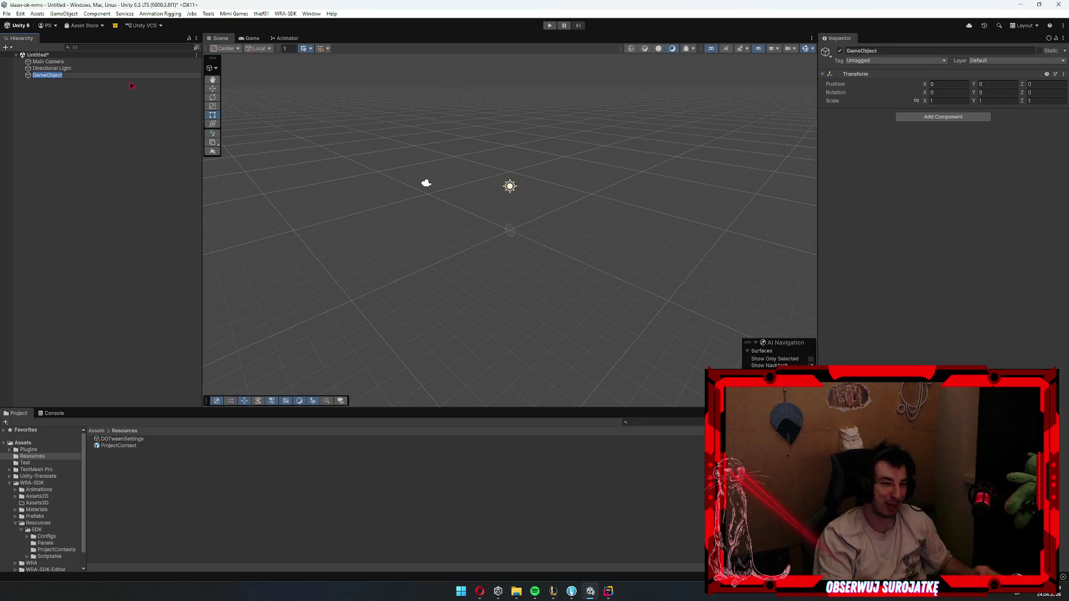
{"action": "key", "text": "Return"}
{"action": "key", "text": "alt+Tab"}
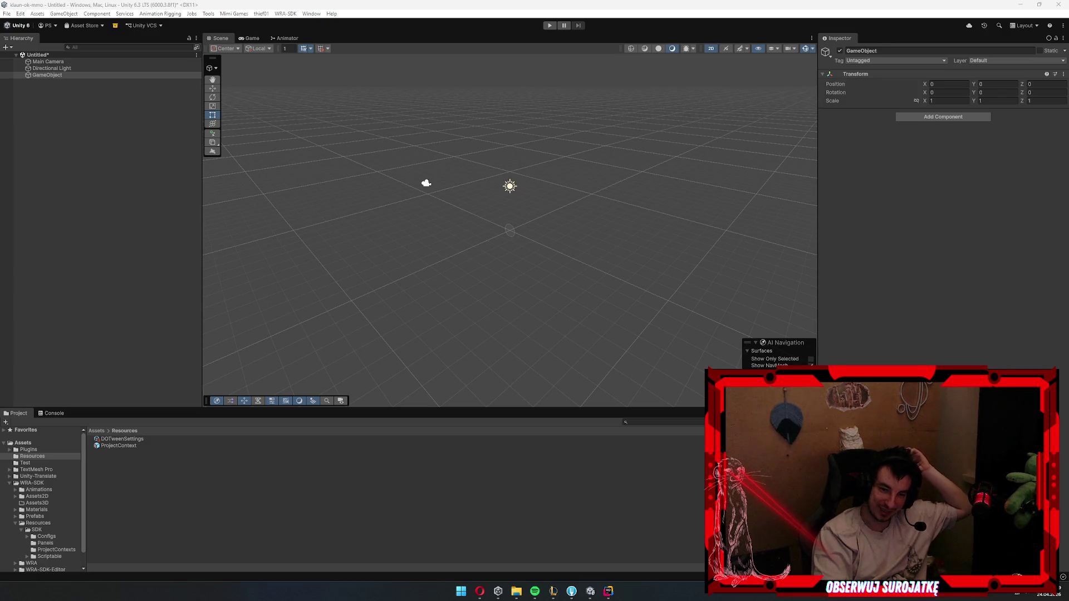
- Add a Scene Context component to the GameObject
{"action": "left_click", "coordinate": [953, 98]}
{"action": "left_click", "coordinate": [953, 117]}
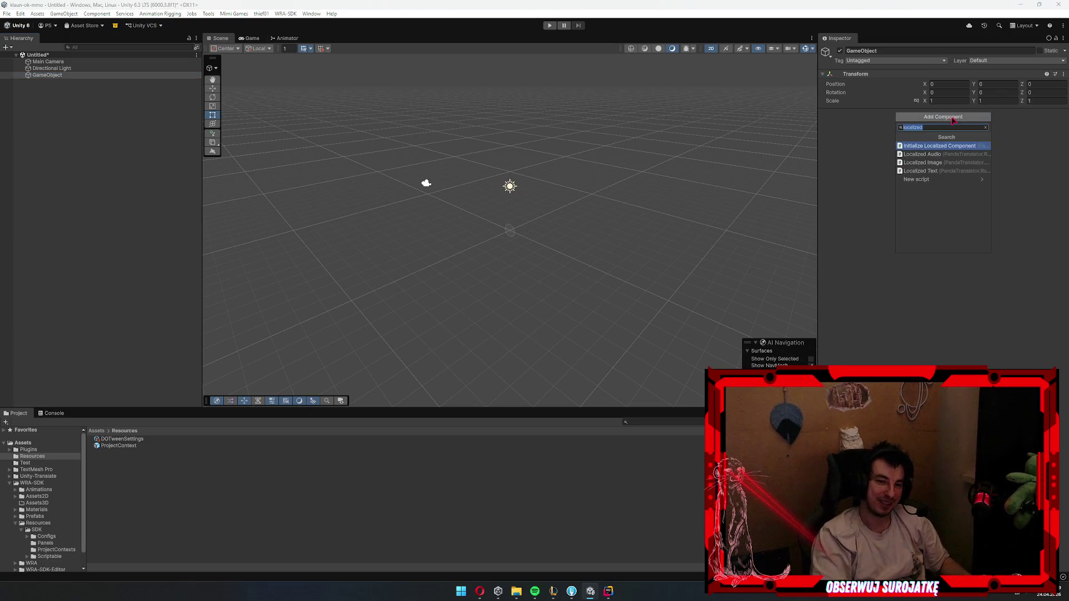
{"action": "type", "text": "scen"}
{"action": "key", "text": "BackSpace"}
{"action": "key", "text": "BackSpace"}
{"action": "key", "text": "BackSpace"}
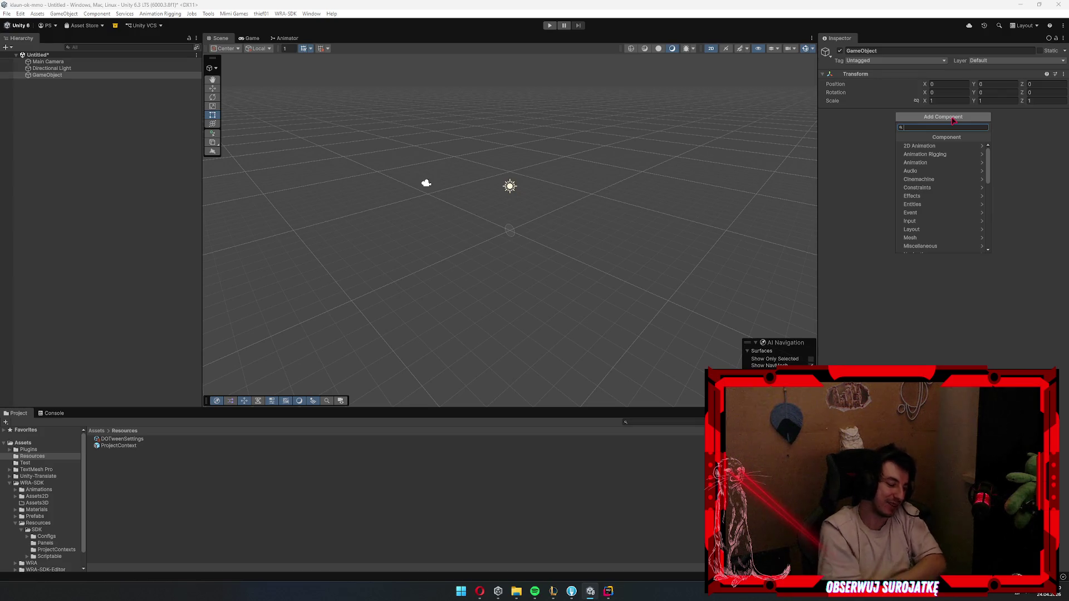
{"action": "type", "text": "scenecon"}
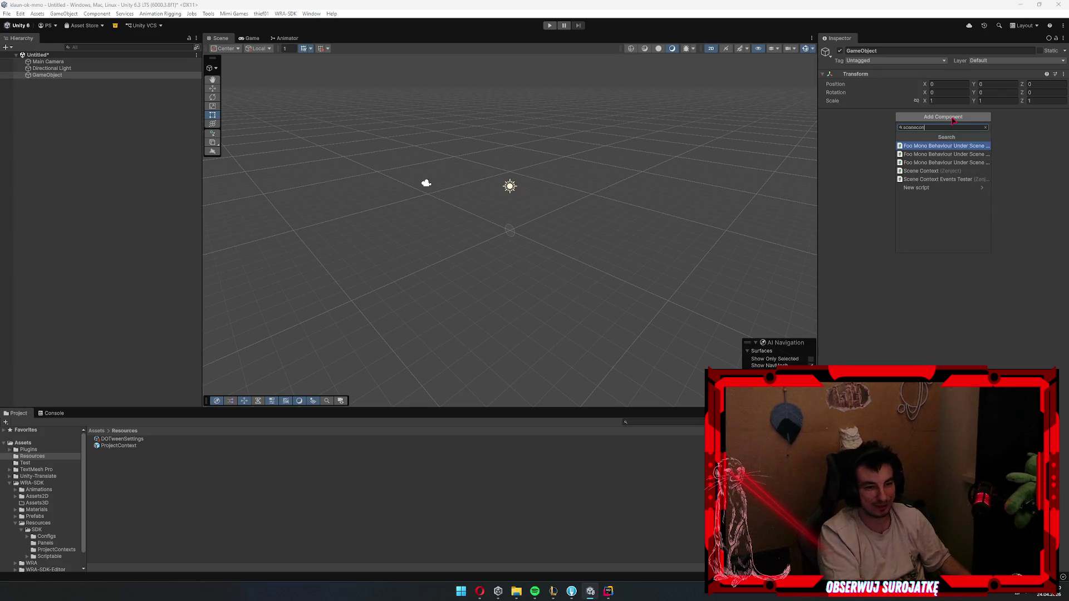
{"action": "key", "text": "Down"}
{"action": "key", "text": "Down"}
{"action": "key", "text": "Down"}
{"action": "key", "text": "Return"}
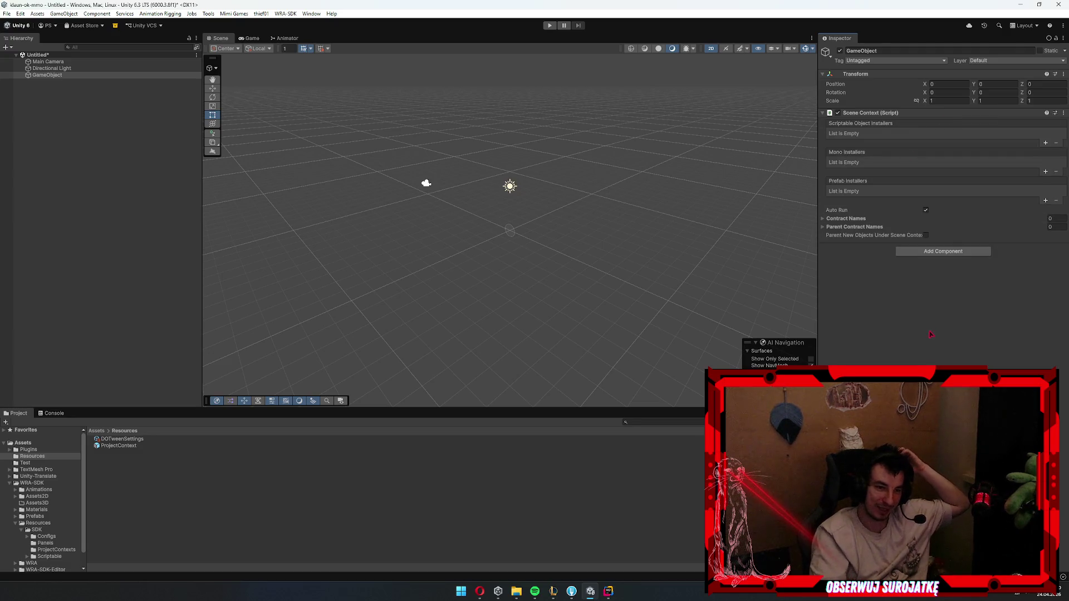
- Rename the GameObject to '_Scene'
{"action": "left_click", "coordinate": [76, 77]}
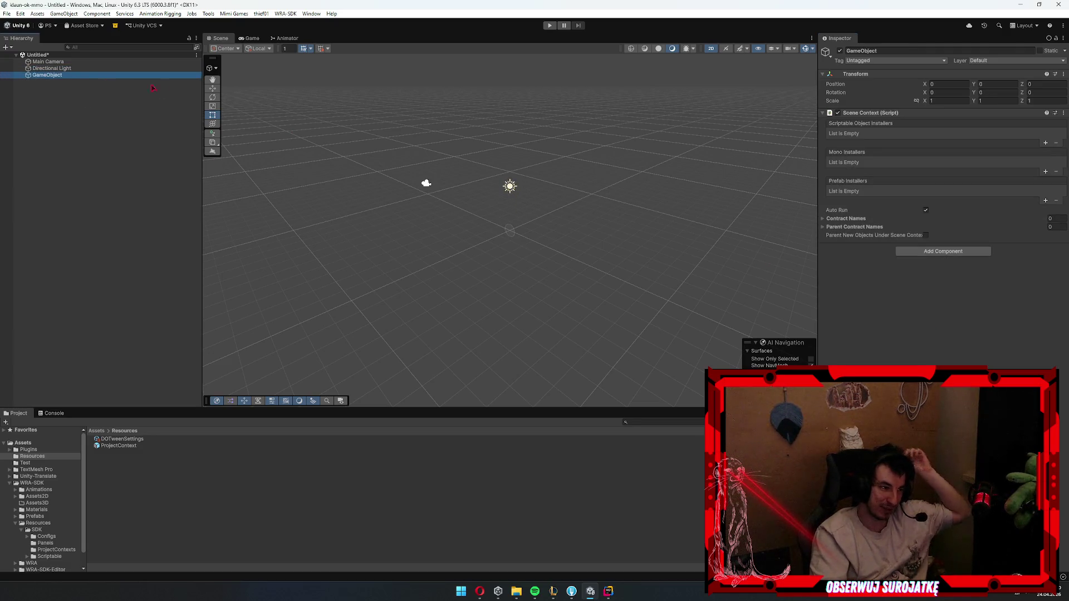
{"action": "key", "text": "F2"}
{"action": "type", "text": "_Scene"}
{"action": "key", "text": "Return"}
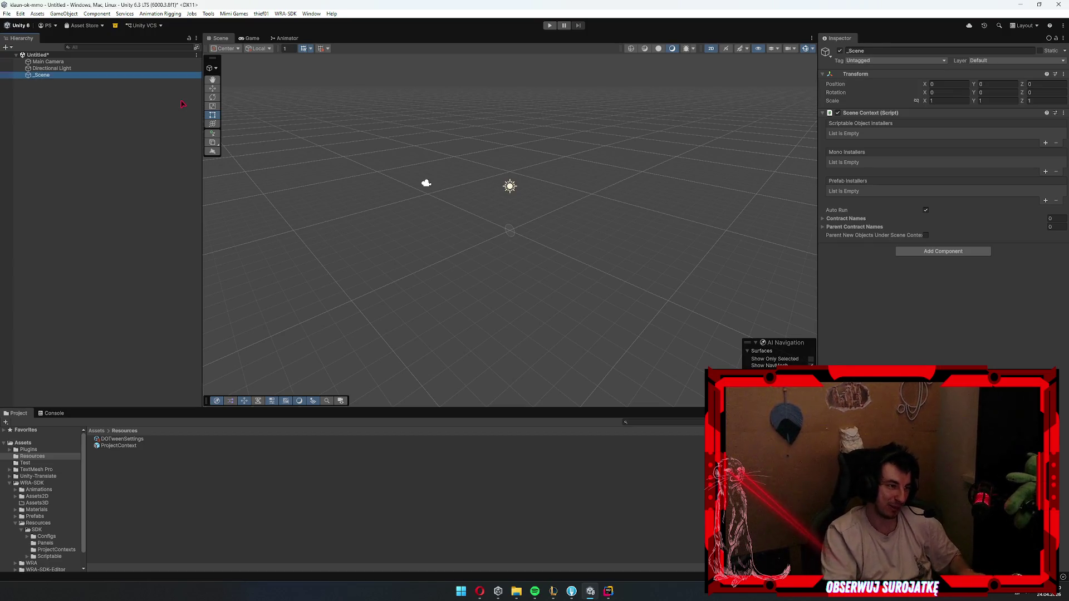
- Delete Main Camera and Directional Light, cancel the save prompt, and reselect _Scene
{"action": "key", "text": "Up"}
{"action": "key", "text": "shift+Up"}
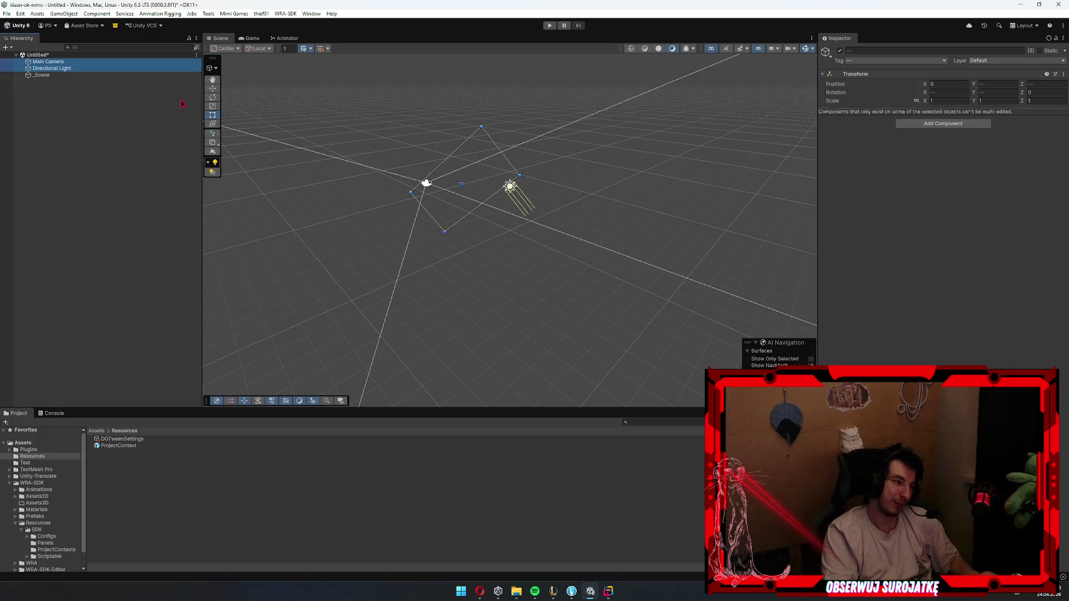
{"action": "key", "text": "Delete"}
{"action": "key", "text": "ctrl+s"}
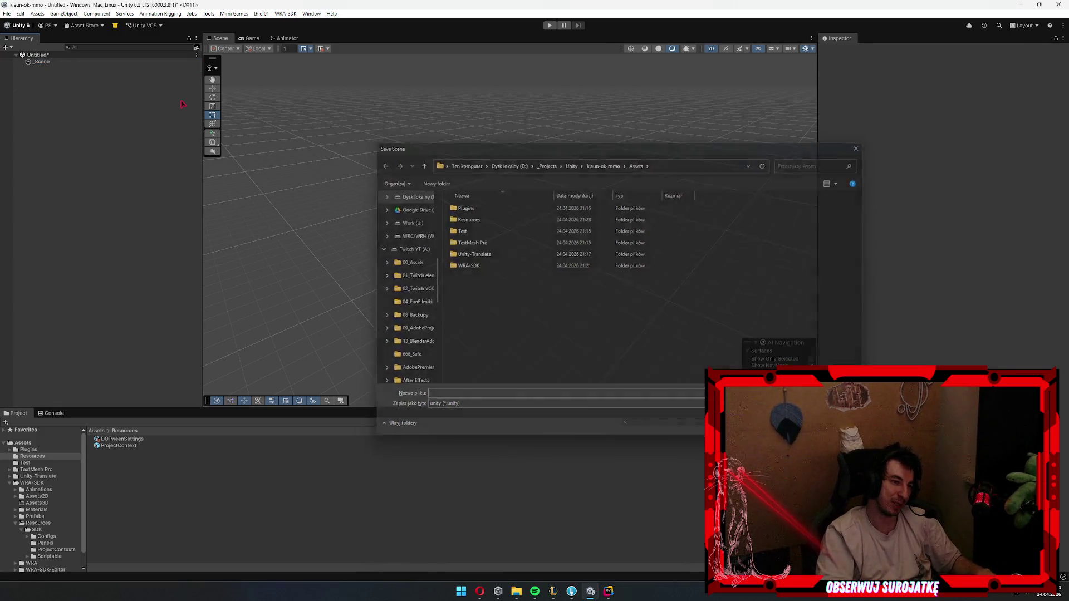
{"action": "key", "text": "Escape"}
{"action": "left_click", "coordinate": [59, 63]}
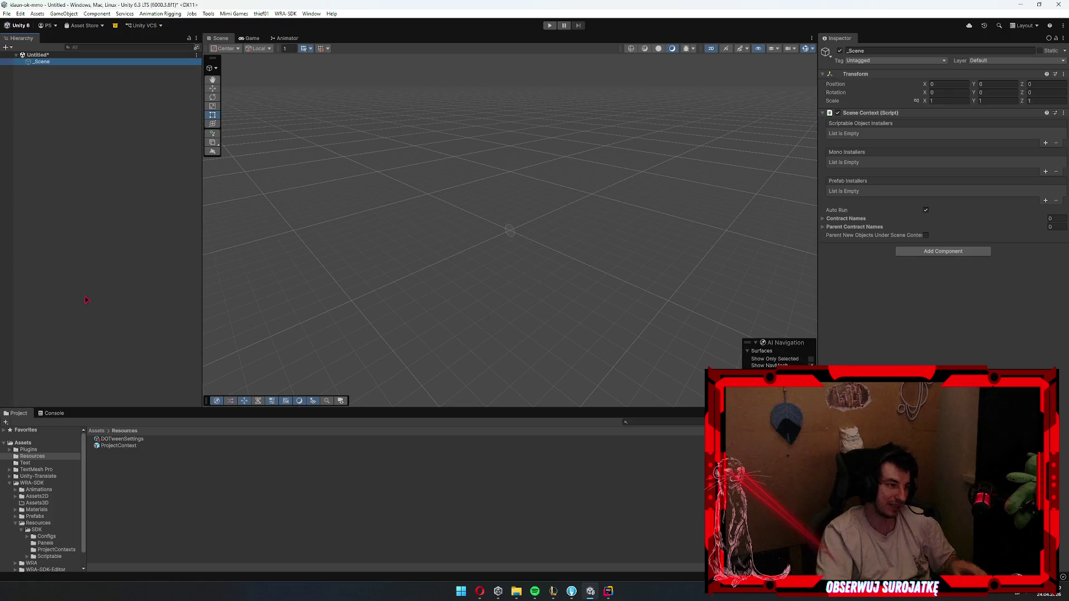
- Browse to the Assets folder and save the scene there as 'Scene'
{"action": "left_click", "coordinate": [37, 496]}
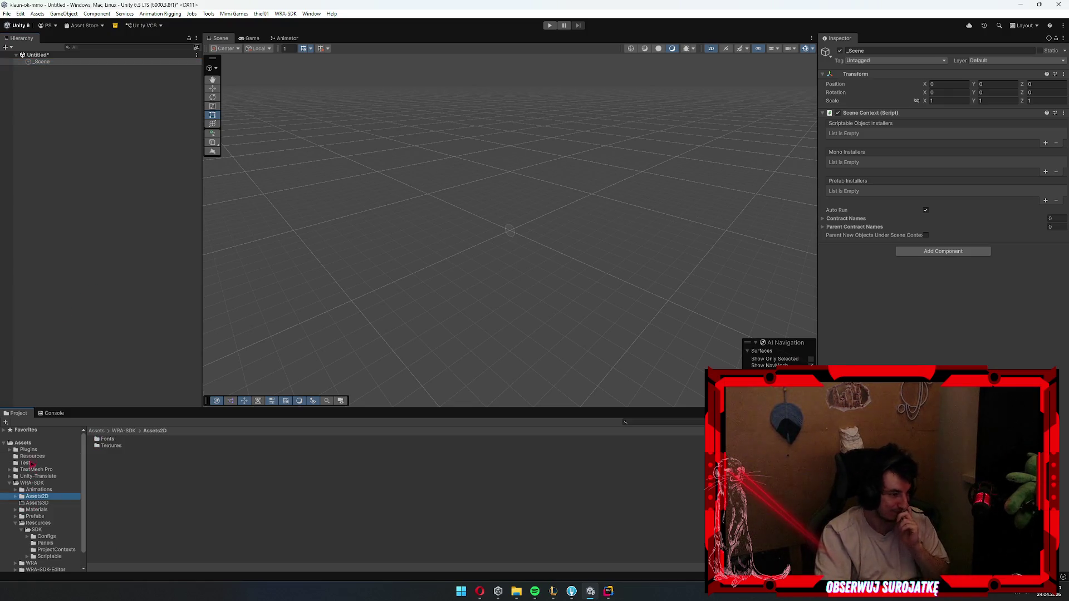
{"action": "left_click", "coordinate": [35, 469]}
{"action": "left_click", "coordinate": [34, 442]}
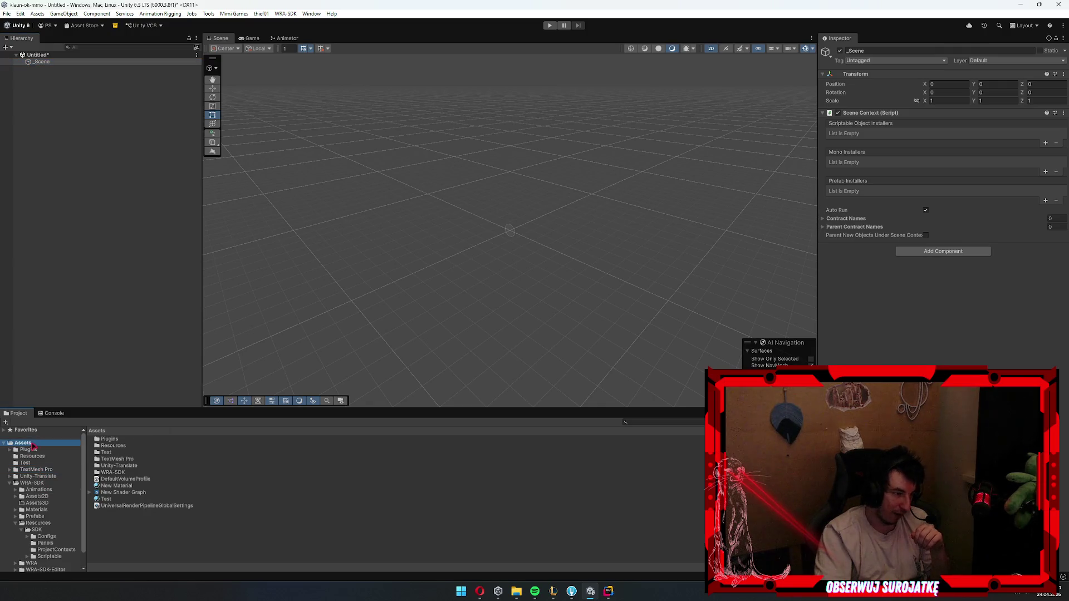
{"action": "right_click", "coordinate": [144, 533]}
{"action": "mouse_move", "coordinate": [199, 272]}
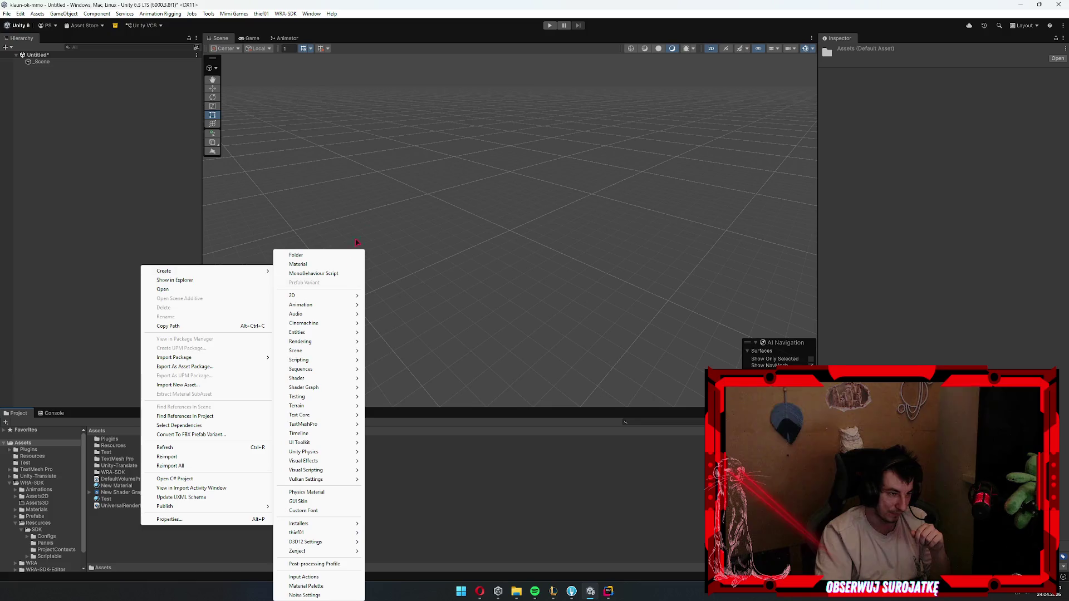
{"action": "left_click", "coordinate": [325, 308]}
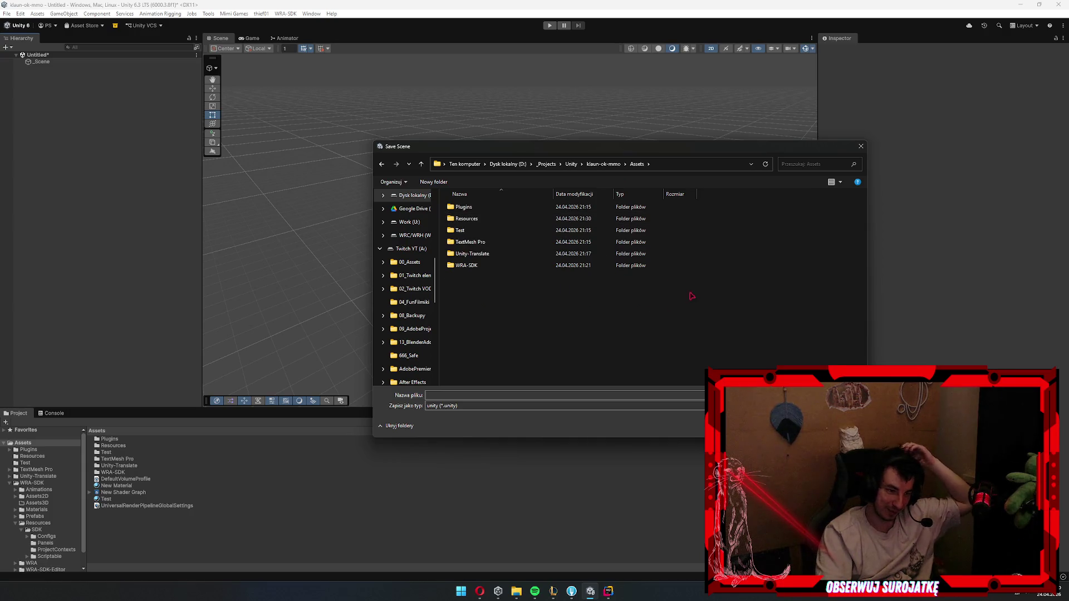
{"action": "left_click", "coordinate": [480, 394]}
{"action": "type", "text": "Scene"}
{"action": "key", "text": "Return"}
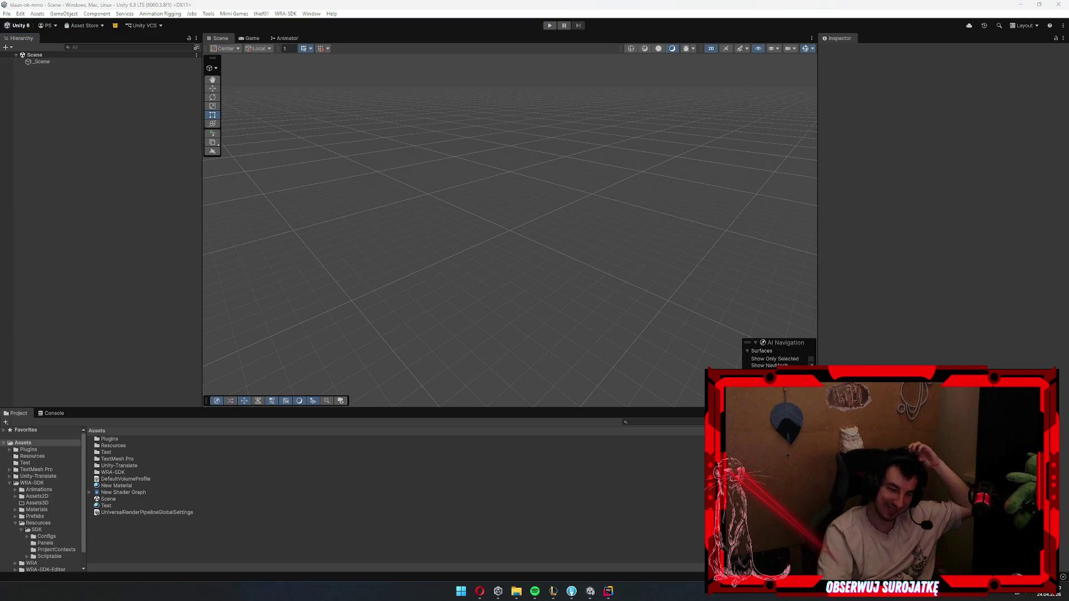
- Select the saved Scene asset, then view _Scene's Scene Context with empty installers and Auto Run on
{"action": "left_click", "coordinate": [127, 500]}
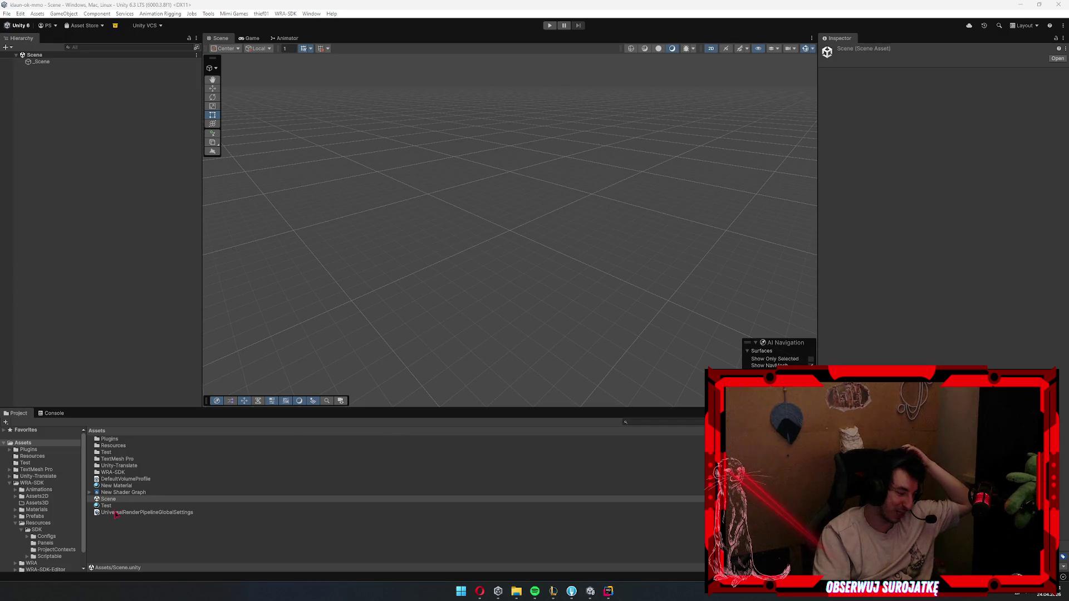
{"action": "left_click", "coordinate": [125, 500]}
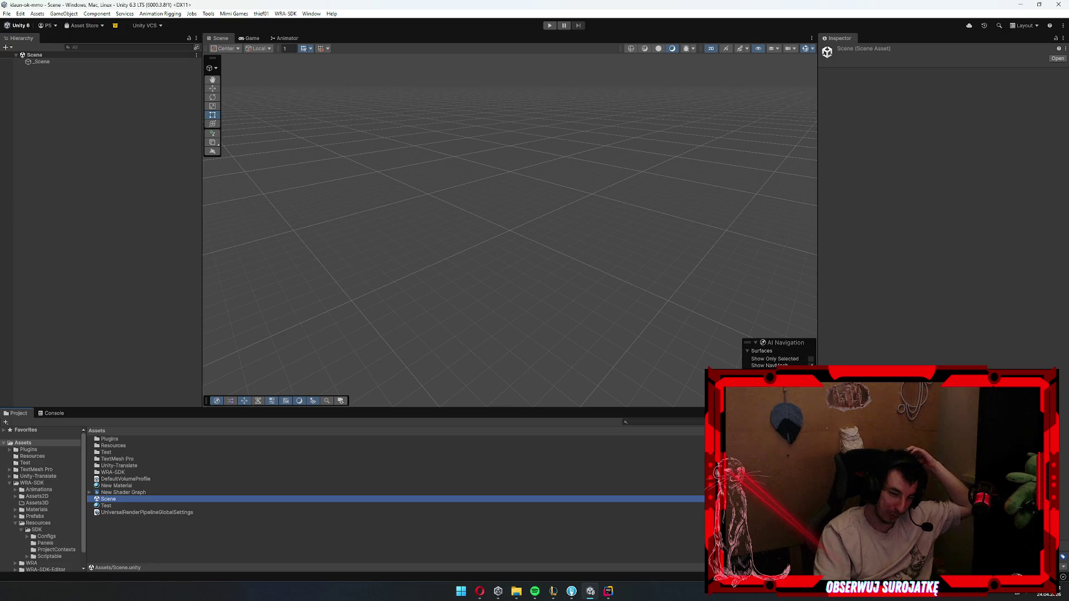
{"action": "left_click", "coordinate": [42, 62]}
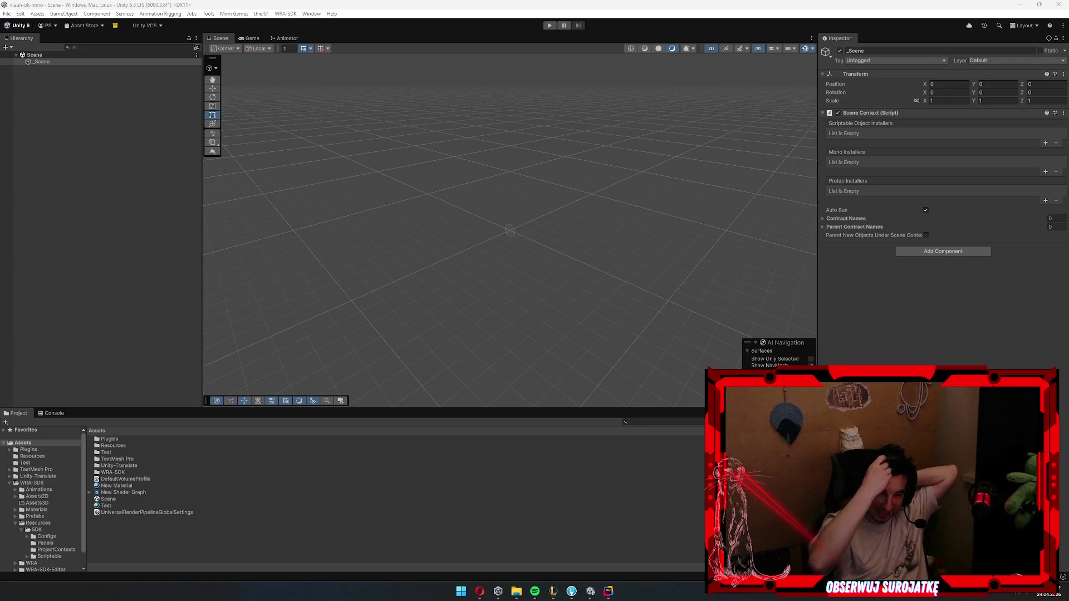
- Review _Scene's Contract Names setting, deselect it, and switch to the browser's GitHub profile
{"action": "left_click", "coordinate": [239, 107]}
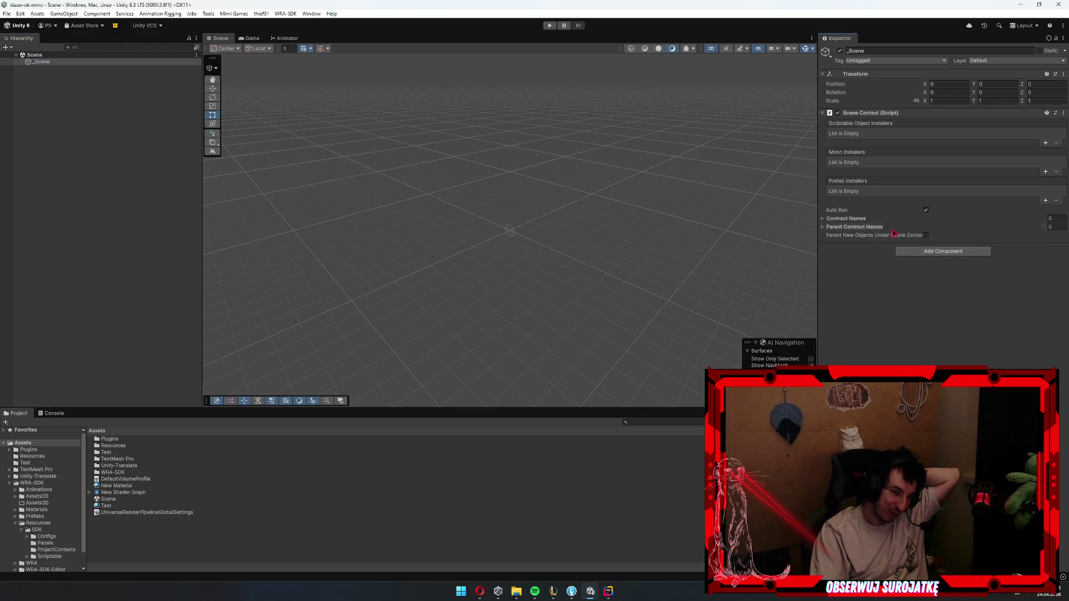
{"action": "left_click", "coordinate": [846, 218]}
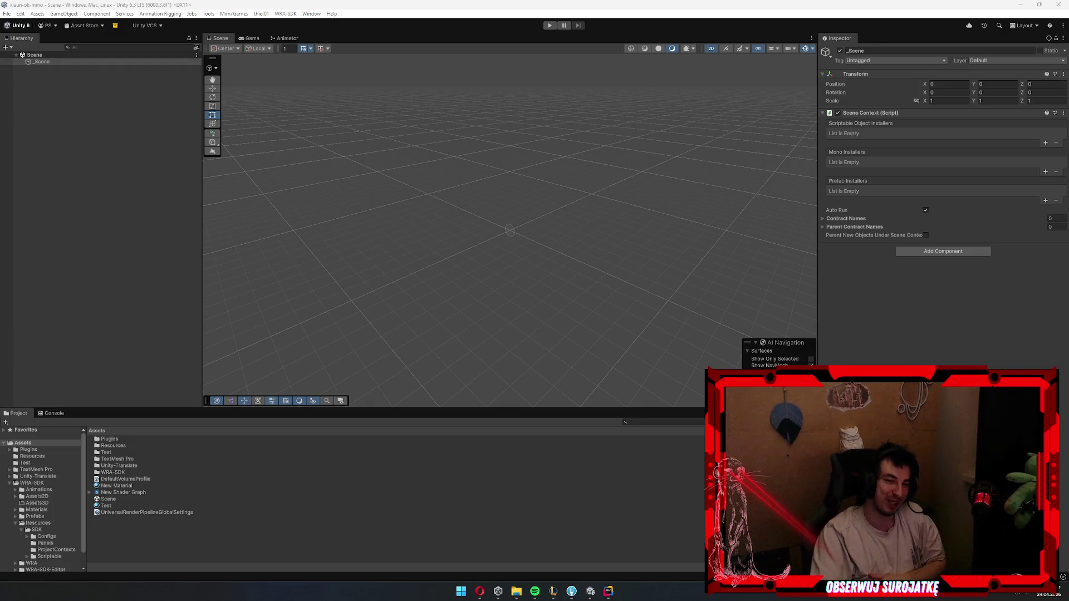
{"action": "left_click", "coordinate": [49, 62]}
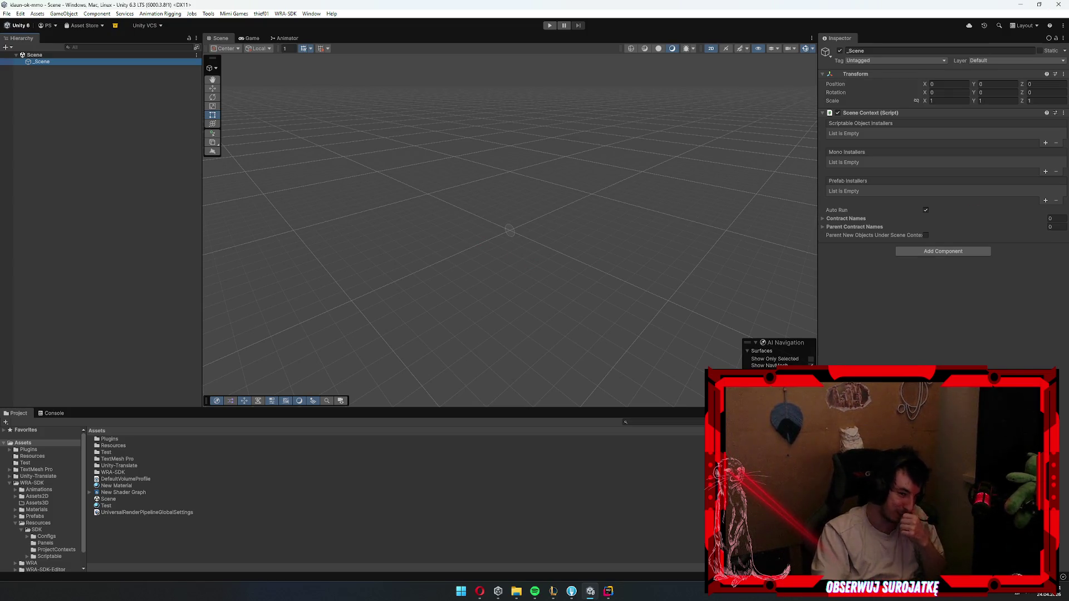
{"action": "key", "text": "alt+Tab"}
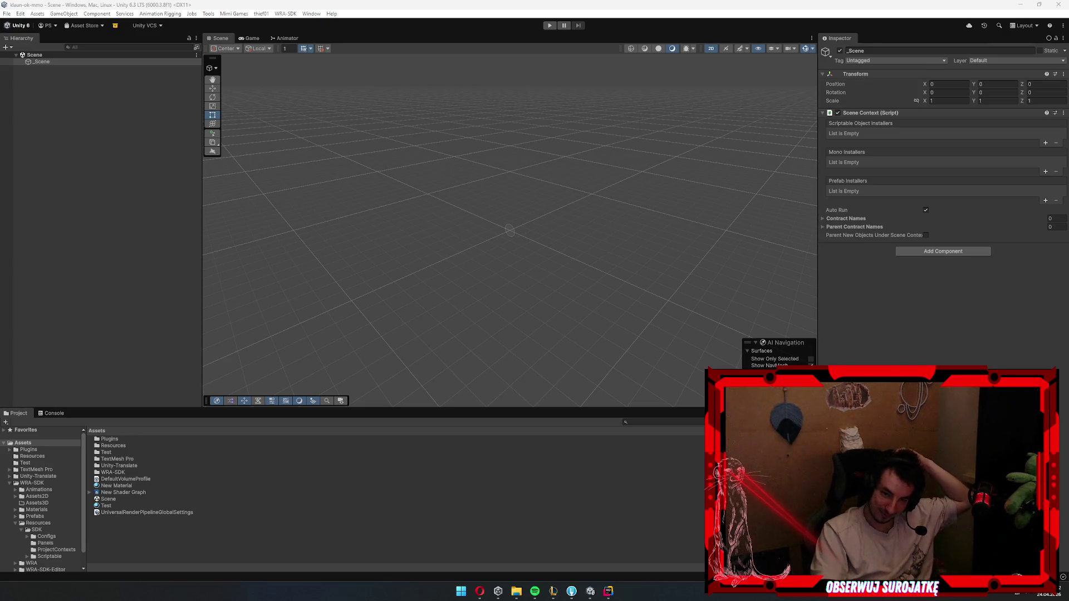
{"action": "left_click", "coordinate": [86, 197]}
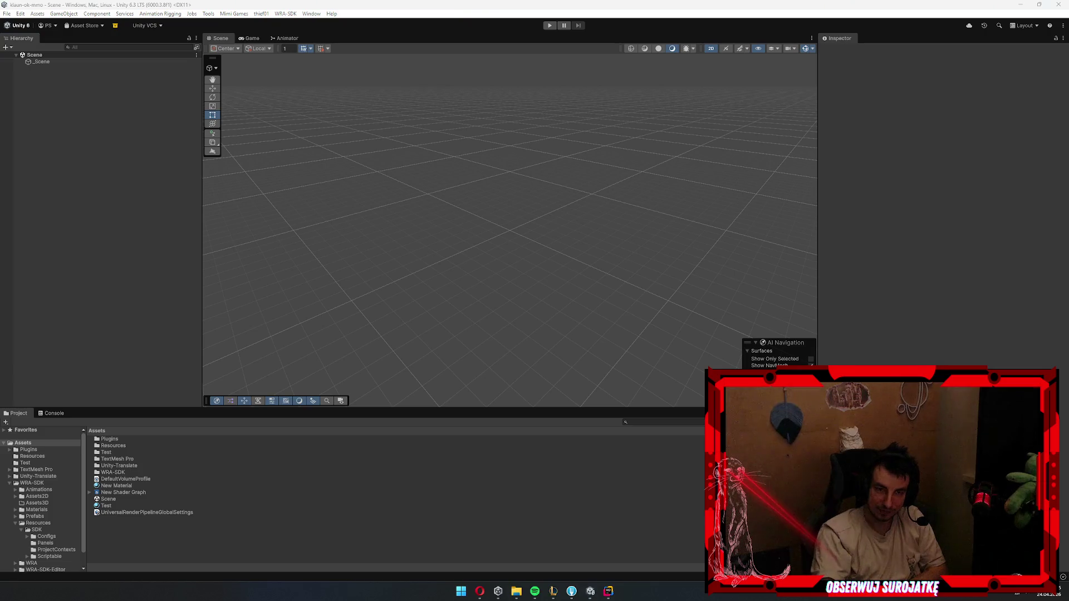
{"action": "key", "text": "alt+Tab"}
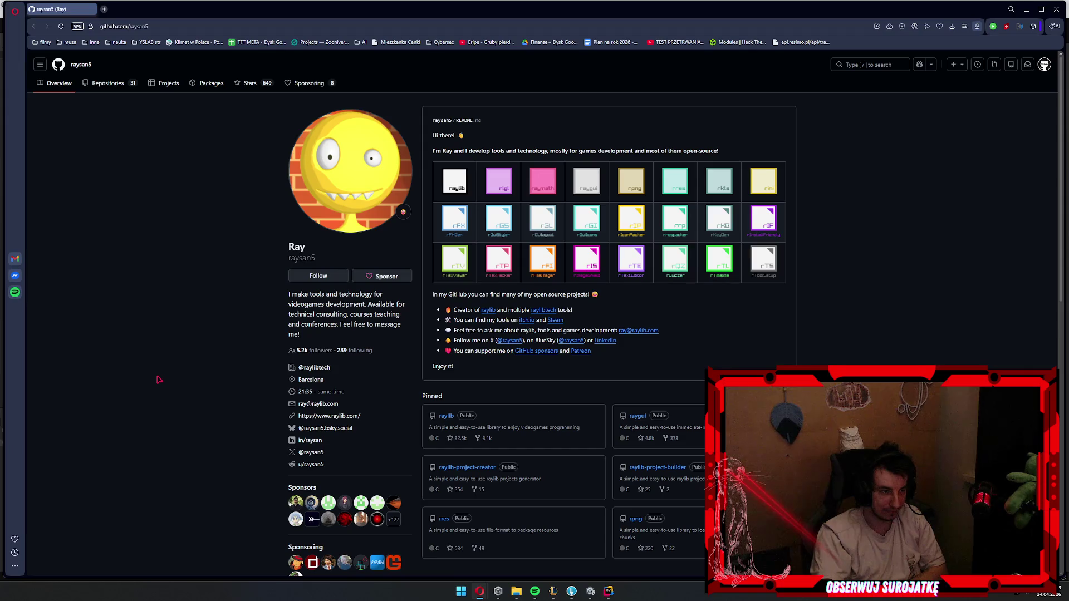
- Scroll through the GitHub profile, then bring the Unity Editor back to the front
{"action": "scroll", "coordinate": [271, 258], "scroll_direction": "down", "scroll_amount": 3}
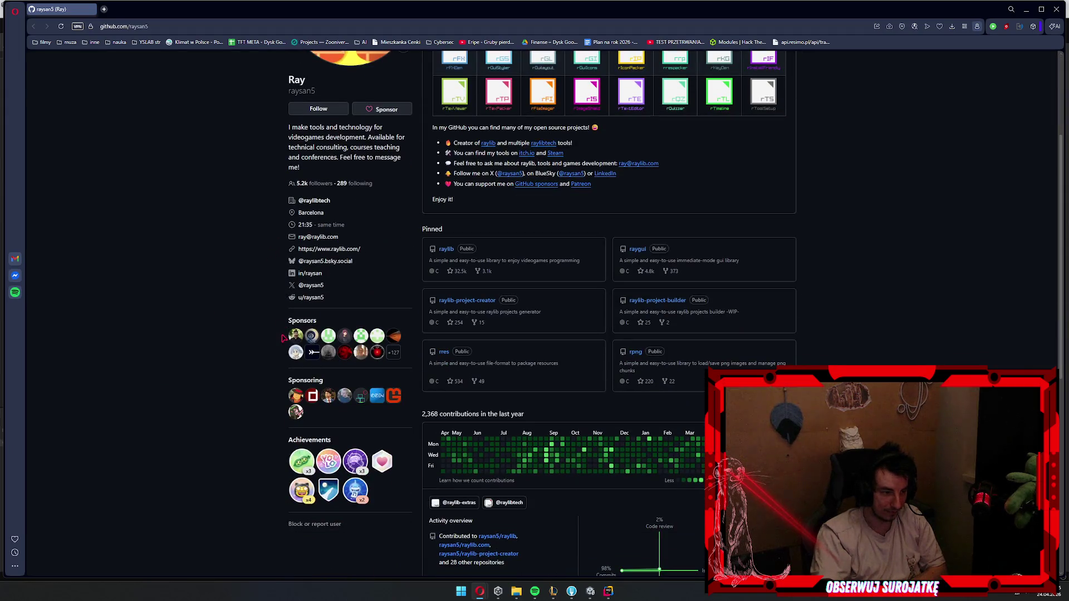
{"action": "scroll", "coordinate": [284, 337], "scroll_direction": "up", "scroll_amount": 3}
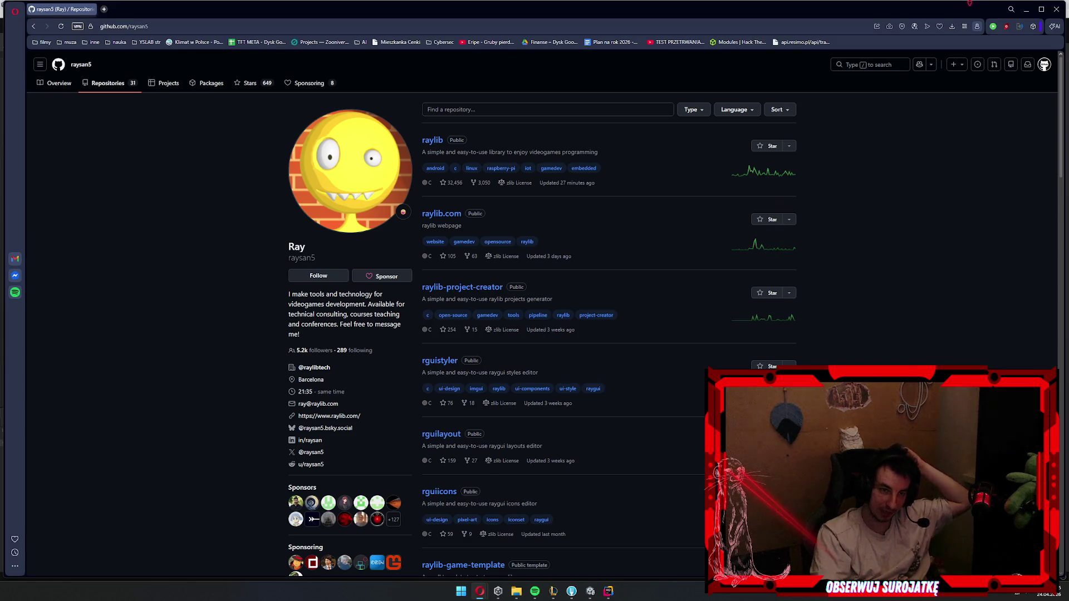
{"action": "left_click", "coordinate": [1056, 9]}
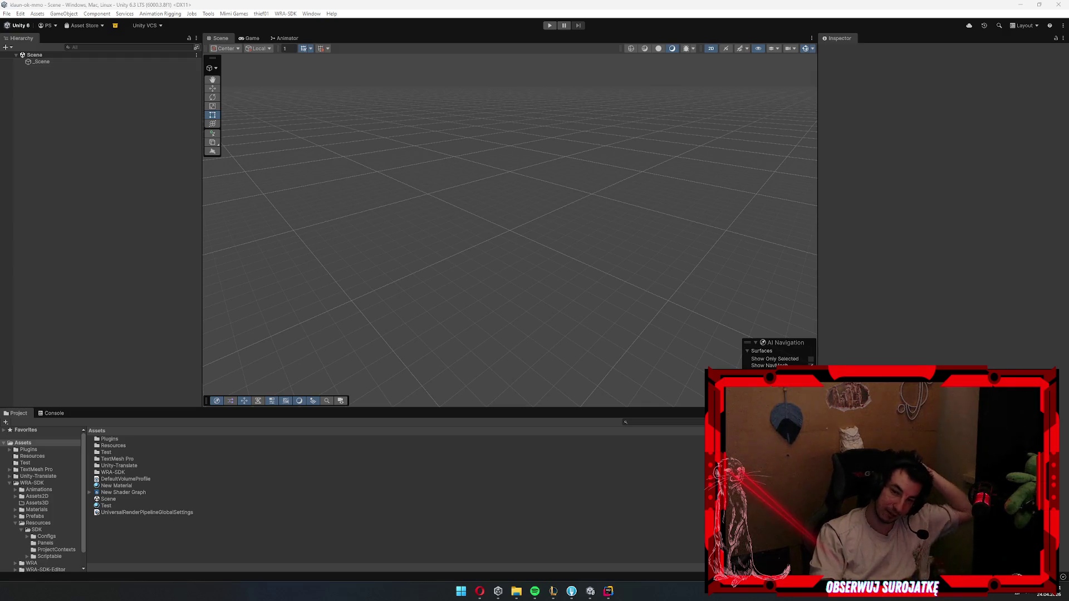
{"action": "left_click", "coordinate": [20, 13]}
{"action": "left_click", "coordinate": [76, 290]}
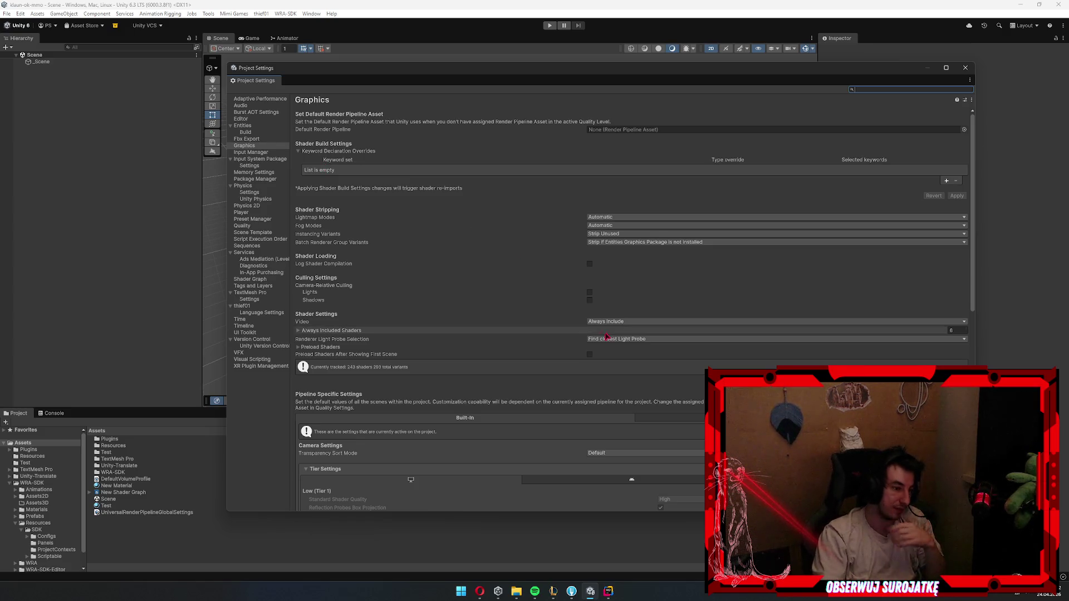
{"action": "scroll", "coordinate": [607, 337], "scroll_direction": "down", "scroll_amount": 5}
{"action": "scroll", "coordinate": [413, 255], "scroll_direction": "up", "scroll_amount": 3}
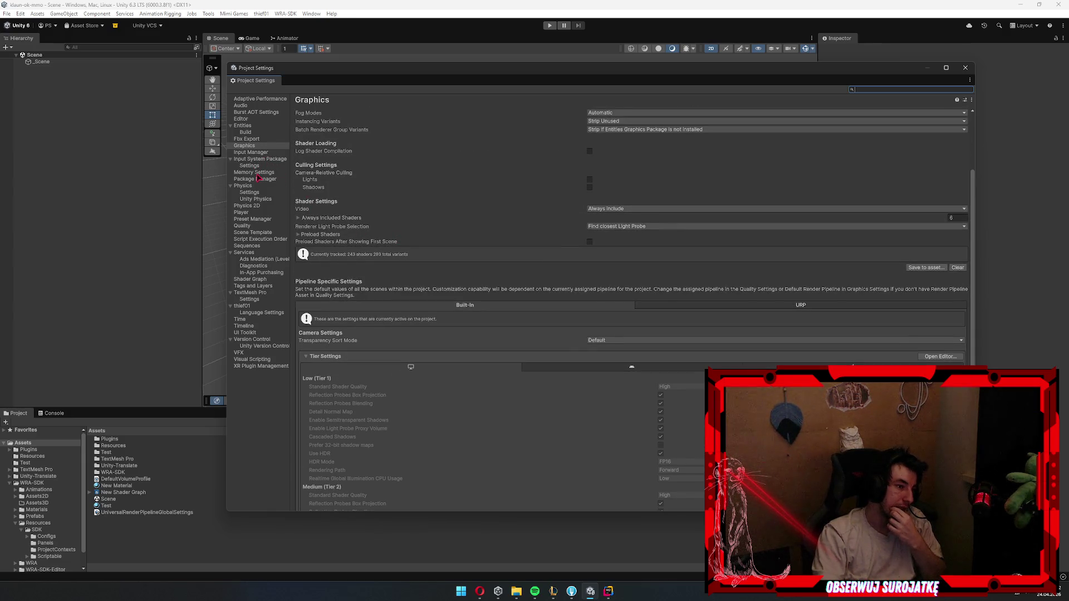
{"action": "scroll", "coordinate": [423, 182], "scroll_direction": "up", "scroll_amount": 2}
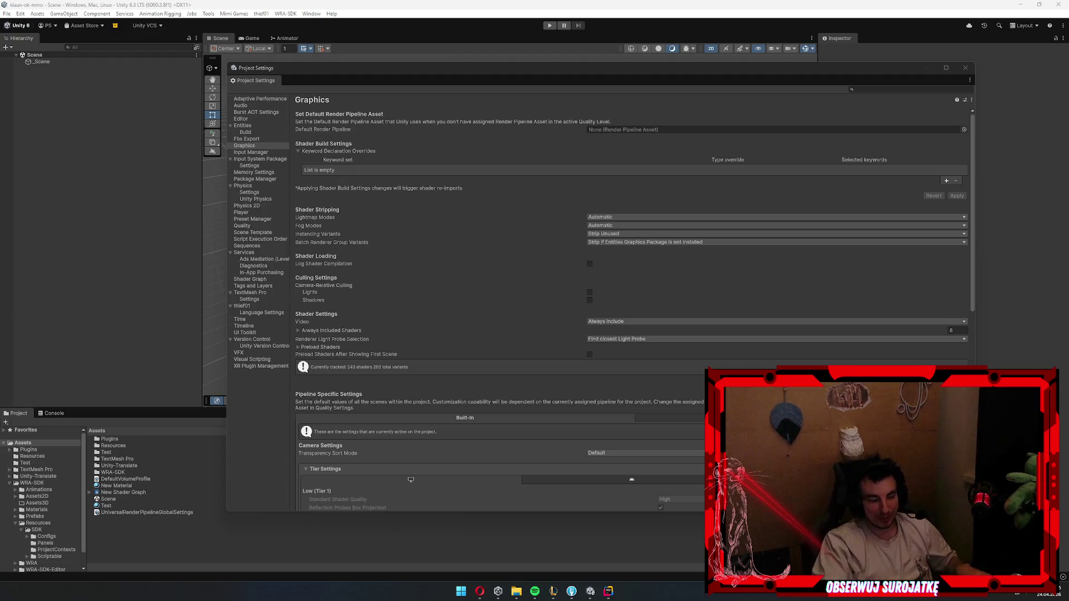
{"action": "left_click", "coordinate": [526, 244]}
{"action": "scroll", "coordinate": [526, 244], "scroll_direction": "down", "scroll_amount": 10}
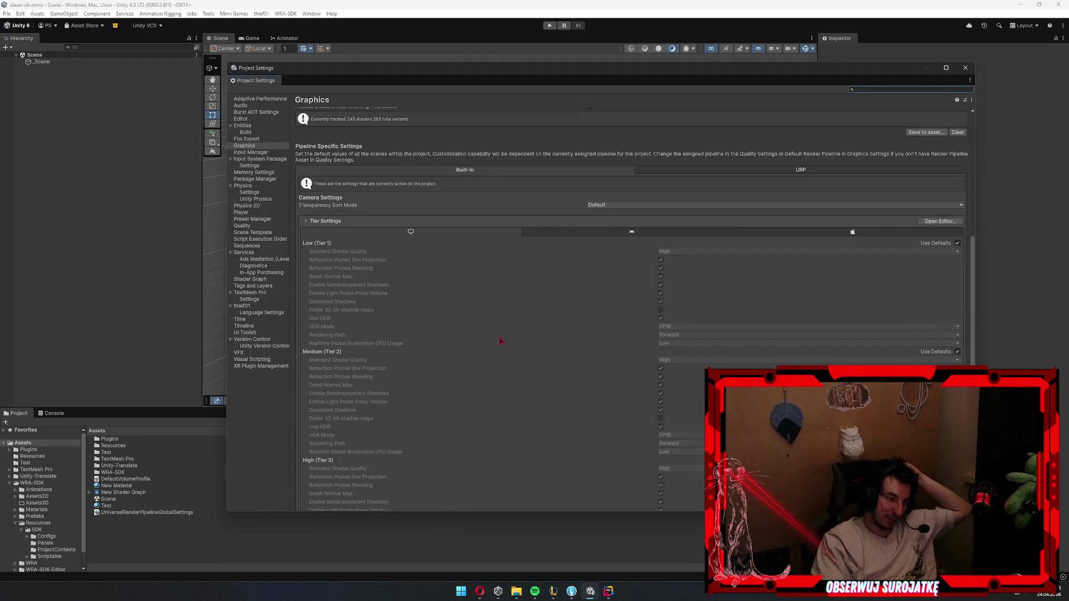
{"action": "scroll", "coordinate": [429, 465], "scroll_direction": "up", "scroll_amount": 10}
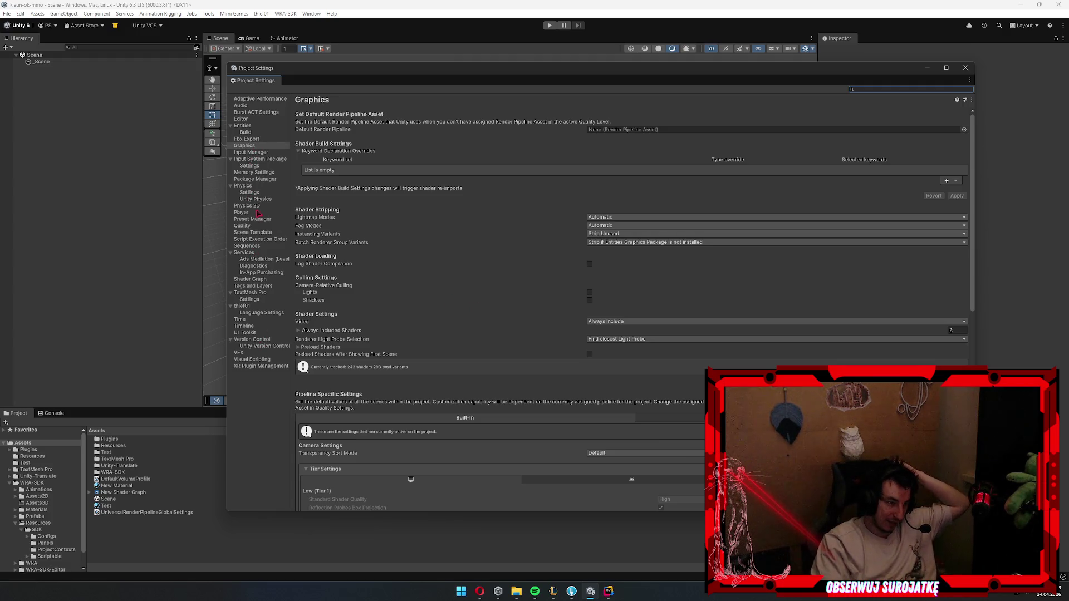
{"action": "left_click", "coordinate": [243, 213]}
{"action": "scroll", "coordinate": [415, 289], "scroll_direction": "down", "scroll_amount": 1}
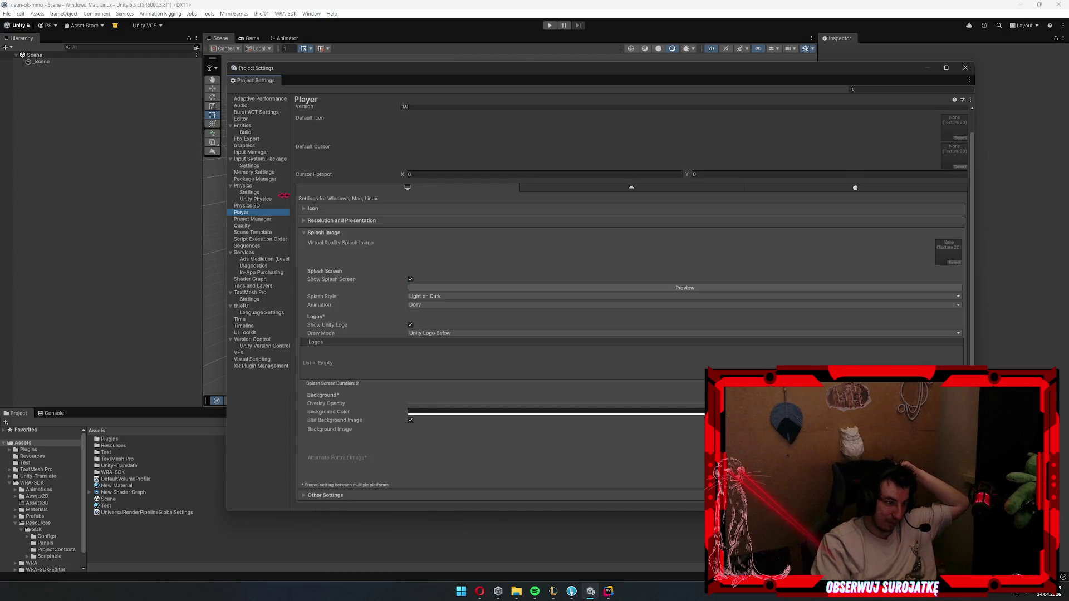
{"action": "left_click", "coordinate": [254, 220]}
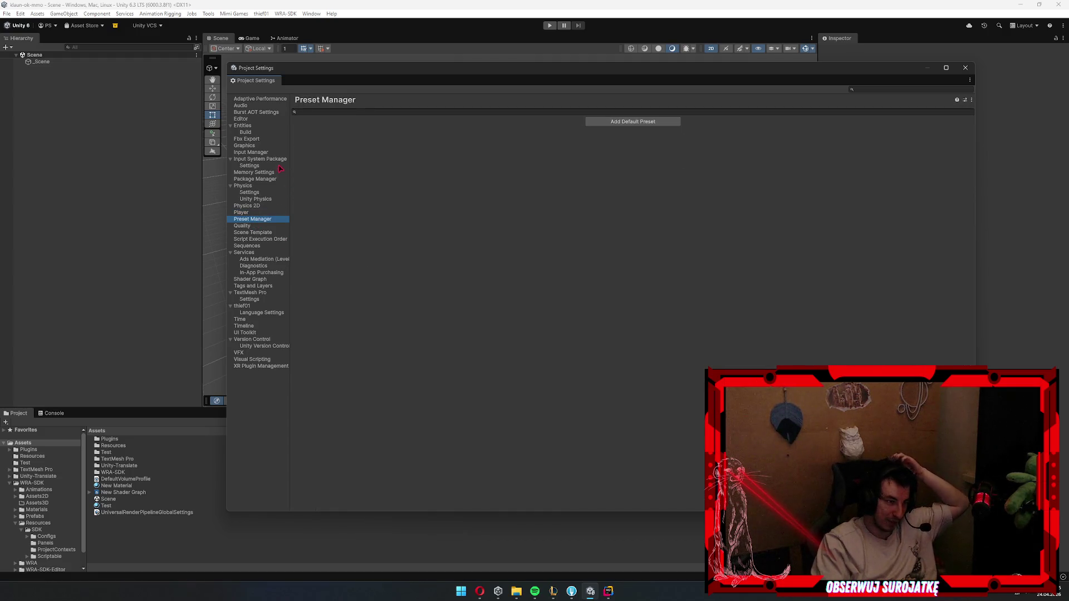
{"action": "left_click", "coordinate": [965, 67]}
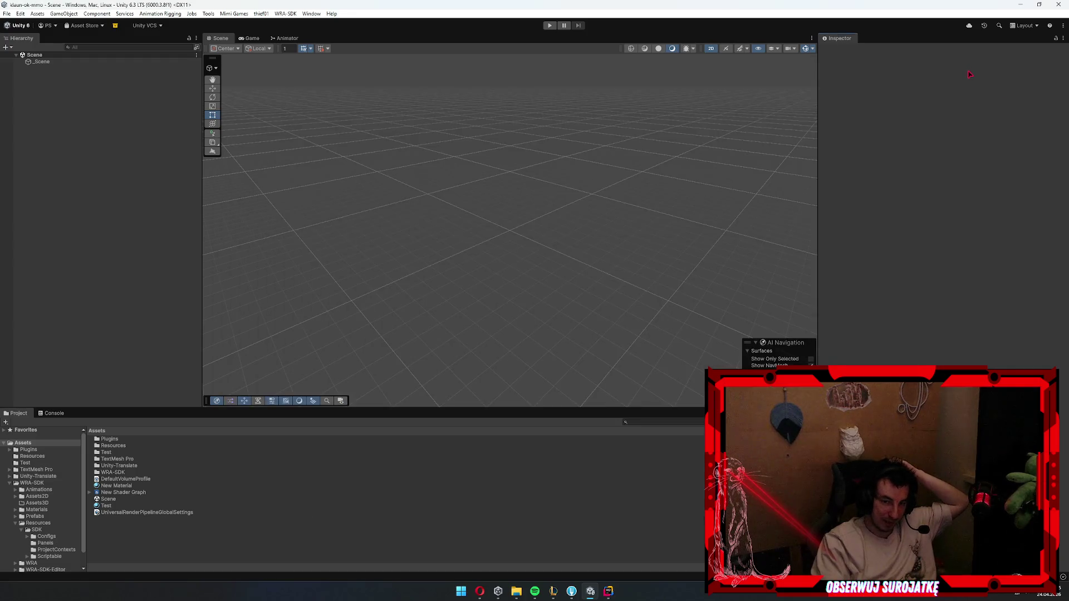
- Open Preferences on the General page and keep Interaction Mode at Default
{"action": "left_click", "coordinate": [38, 14]}
{"action": "left_click", "coordinate": [29, 296]}
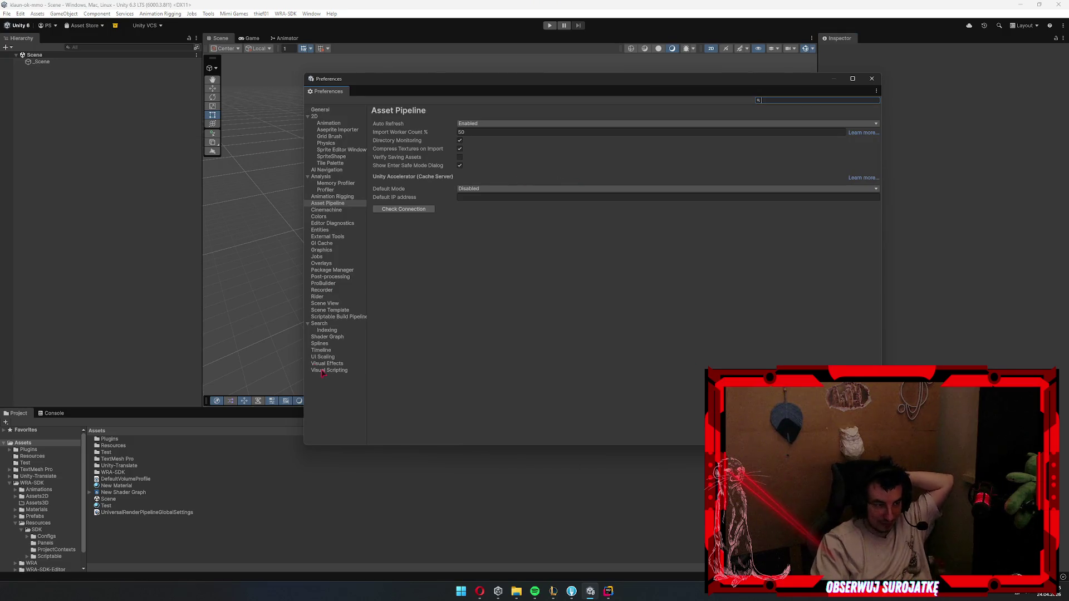
{"action": "left_click", "coordinate": [321, 110]}
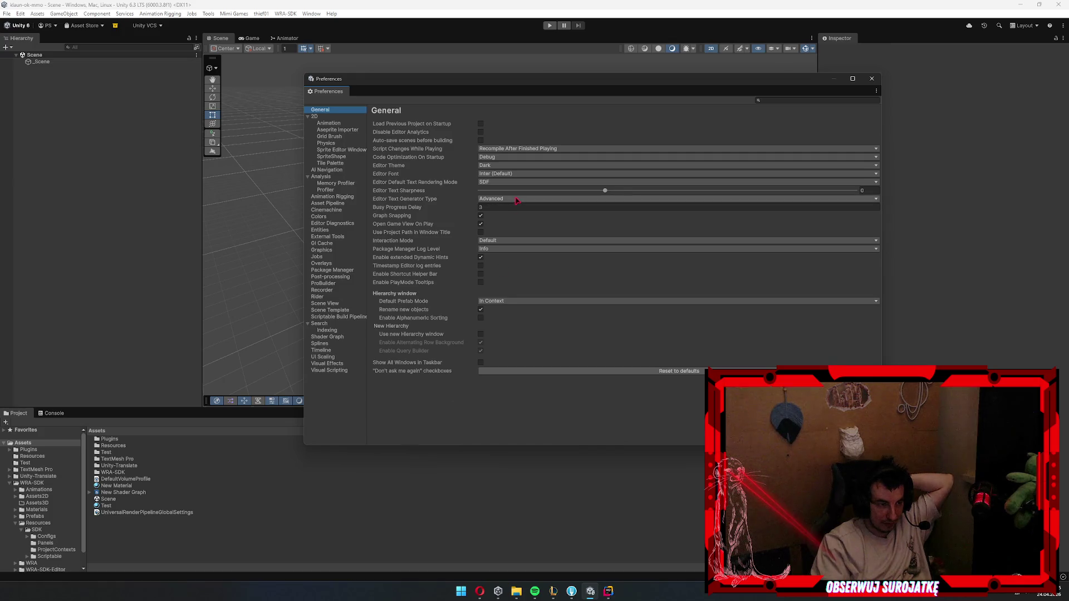
{"action": "left_click", "coordinate": [513, 241]}
{"action": "left_click", "coordinate": [503, 250]}
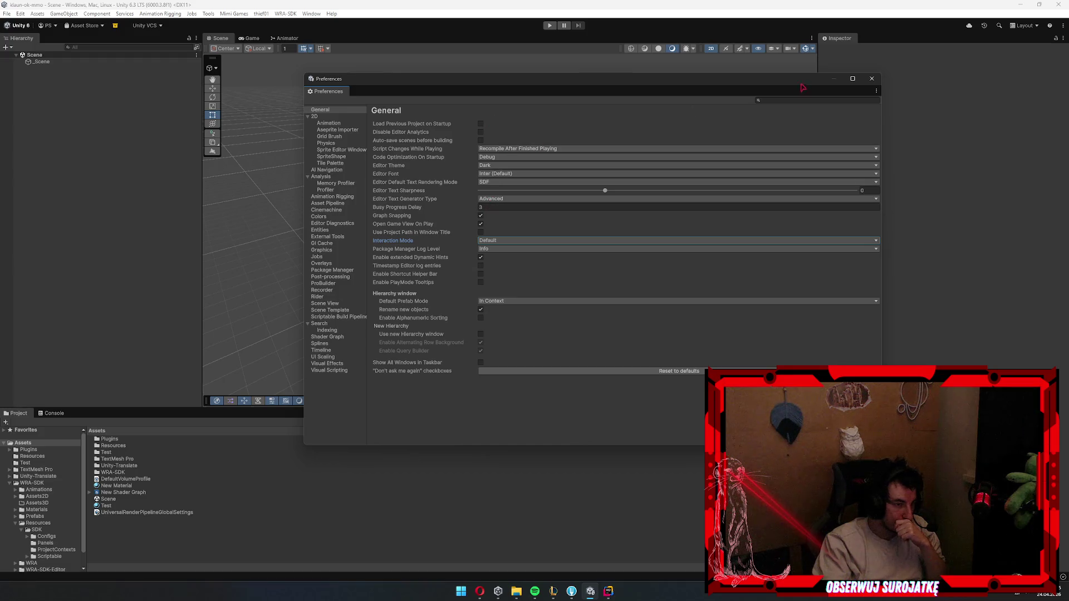
- Try the preferences search, recheck Interaction Mode unchanged, then view the 2D Animation page
{"action": "left_click", "coordinate": [796, 100]}
{"action": "key", "text": "Down"}
{"action": "key", "text": "Down"}
{"action": "key", "text": "Down"}
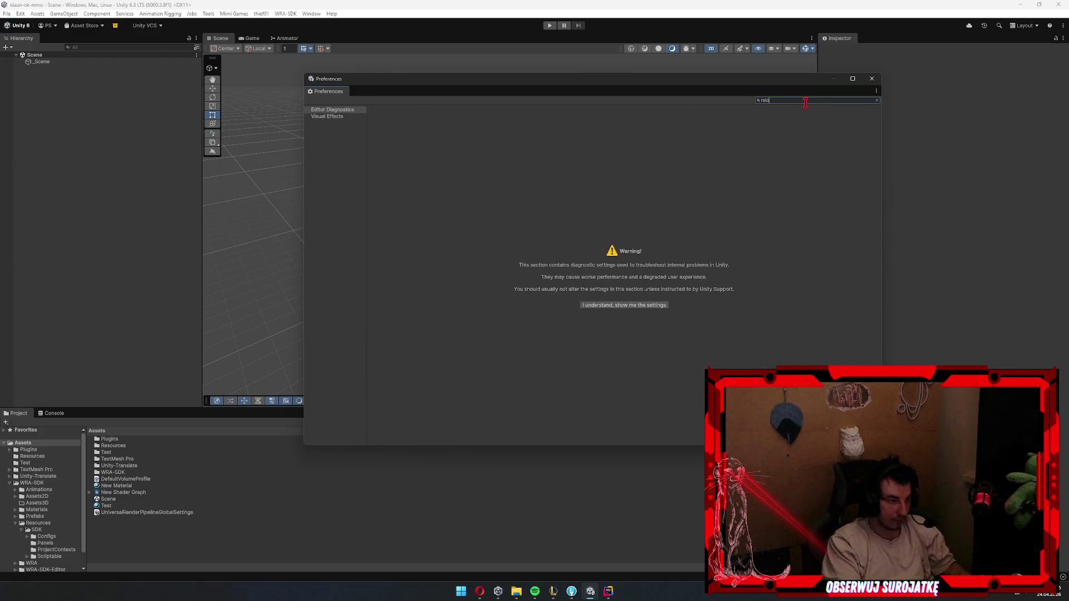
{"action": "left_click", "coordinate": [350, 109]}
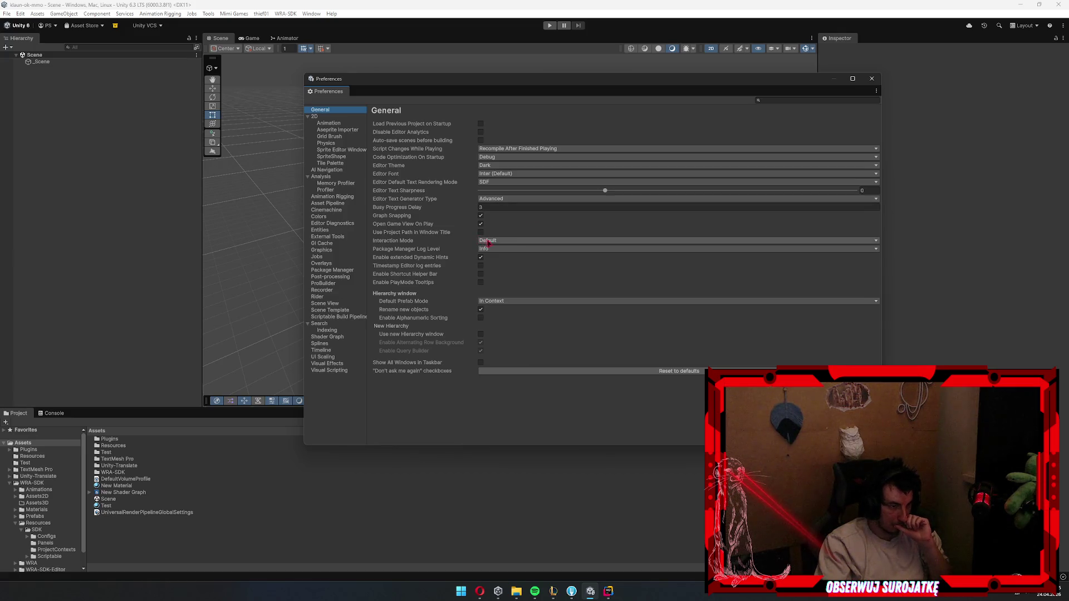
{"action": "left_click", "coordinate": [519, 241]}
{"action": "left_click", "coordinate": [450, 243]}
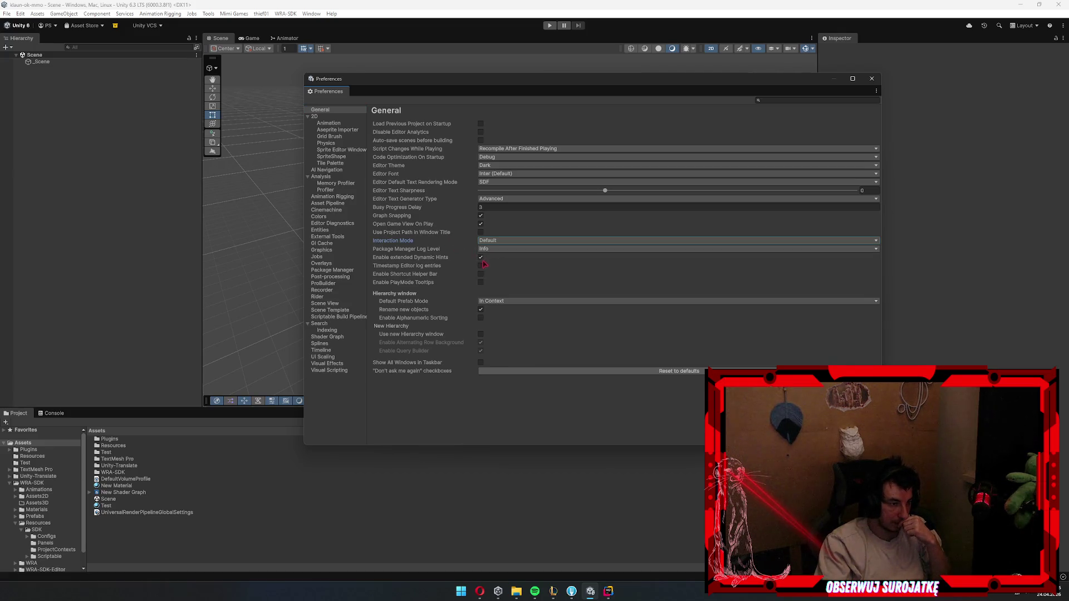
{"action": "mouse_move", "coordinate": [477, 258]}
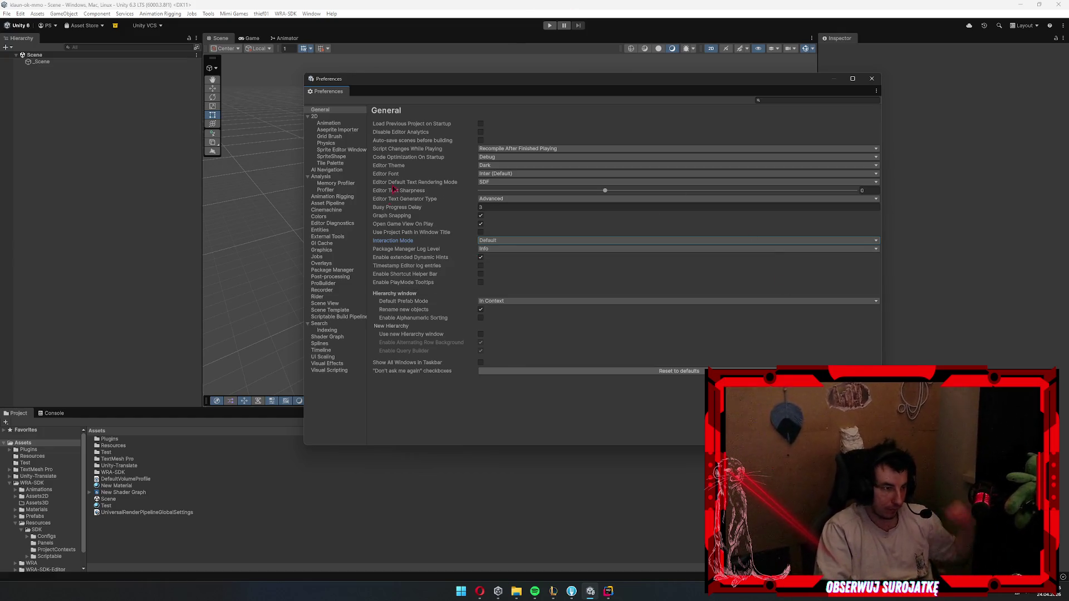
{"action": "left_click", "coordinate": [344, 123]}
- Step through AI Navigation, Memory Profiler and Profiler preferences, leaving recording state Enabled
{"action": "key", "text": "Down"}
{"action": "key", "text": "Down"}
{"action": "key", "text": "Down"}
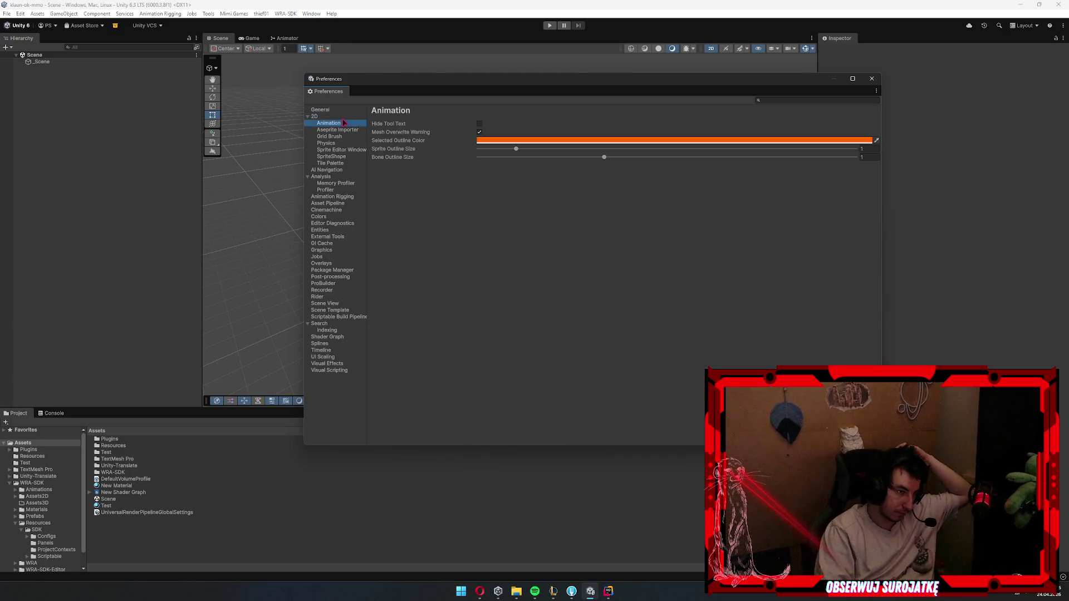
{"action": "key", "text": "Down"}
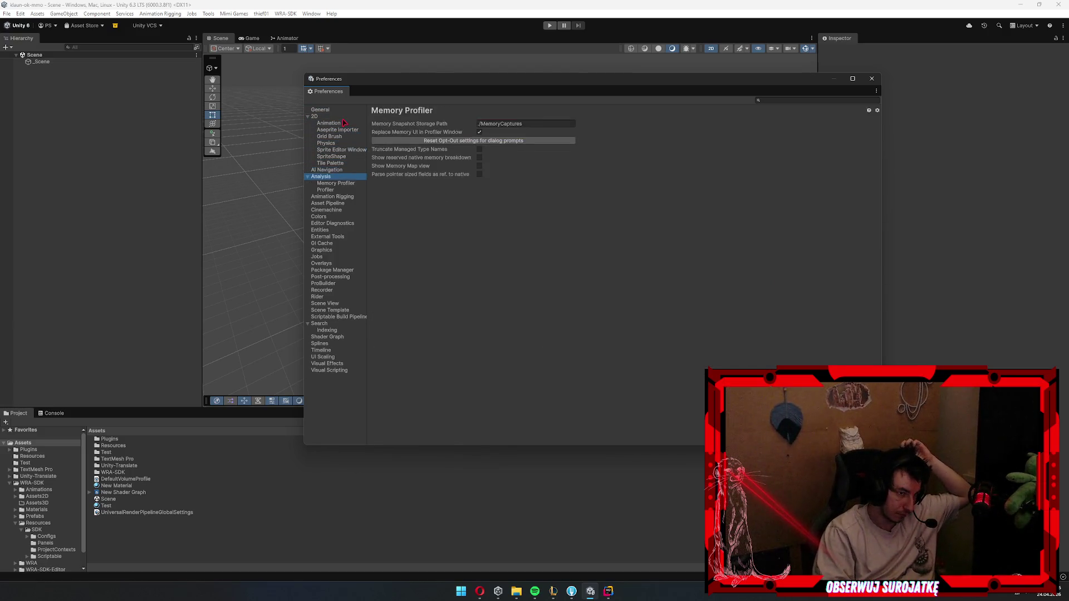
{"action": "key", "text": "Down"}
{"action": "key", "text": "Down"}
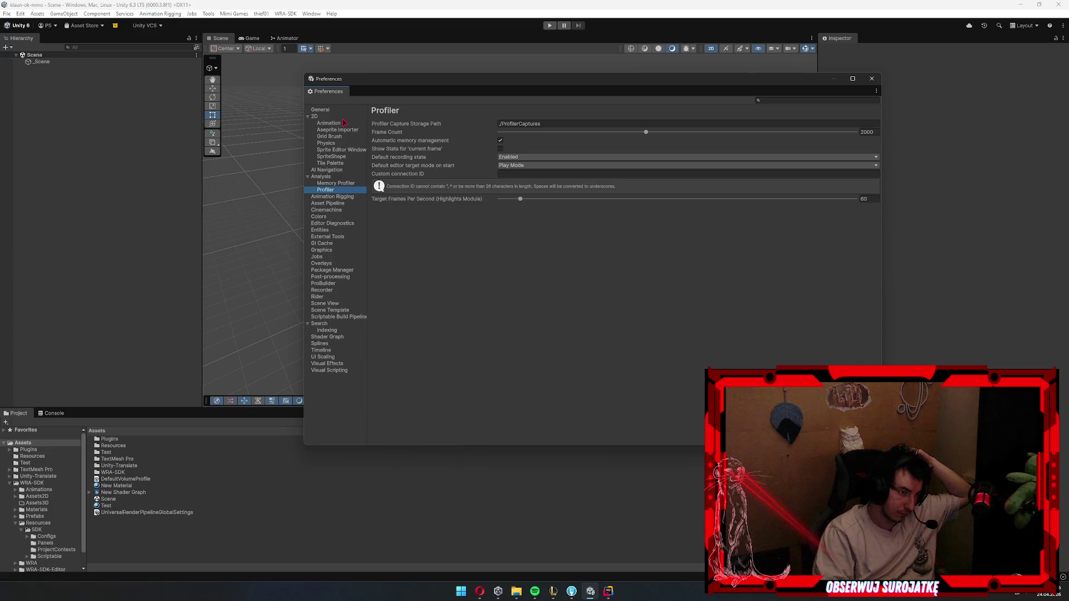
{"action": "left_click", "coordinate": [536, 167]}
{"action": "left_click", "coordinate": [536, 158]}
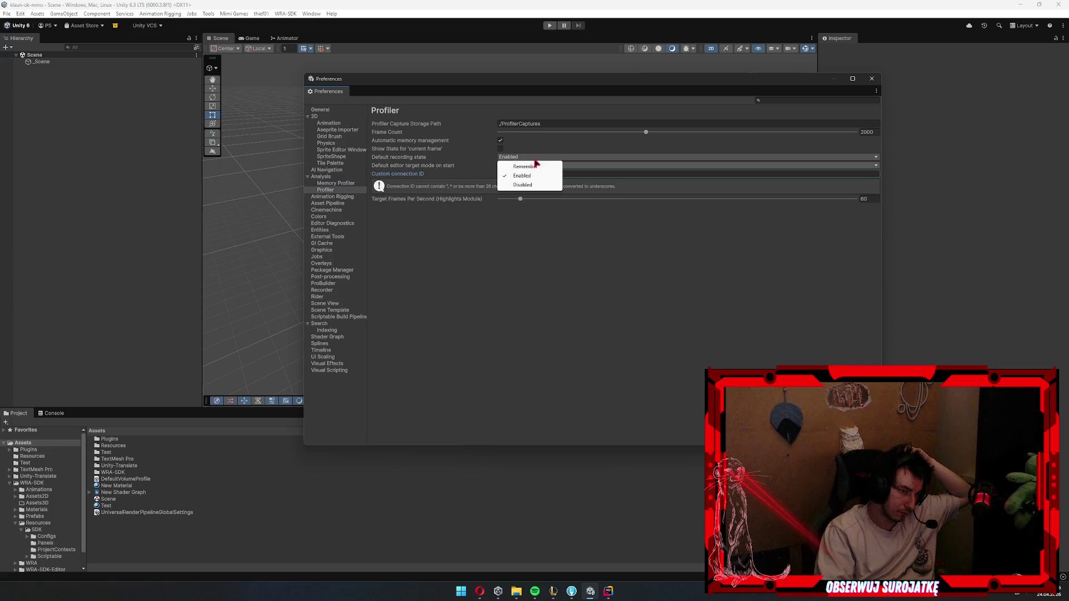
{"action": "left_click", "coordinate": [500, 278]}
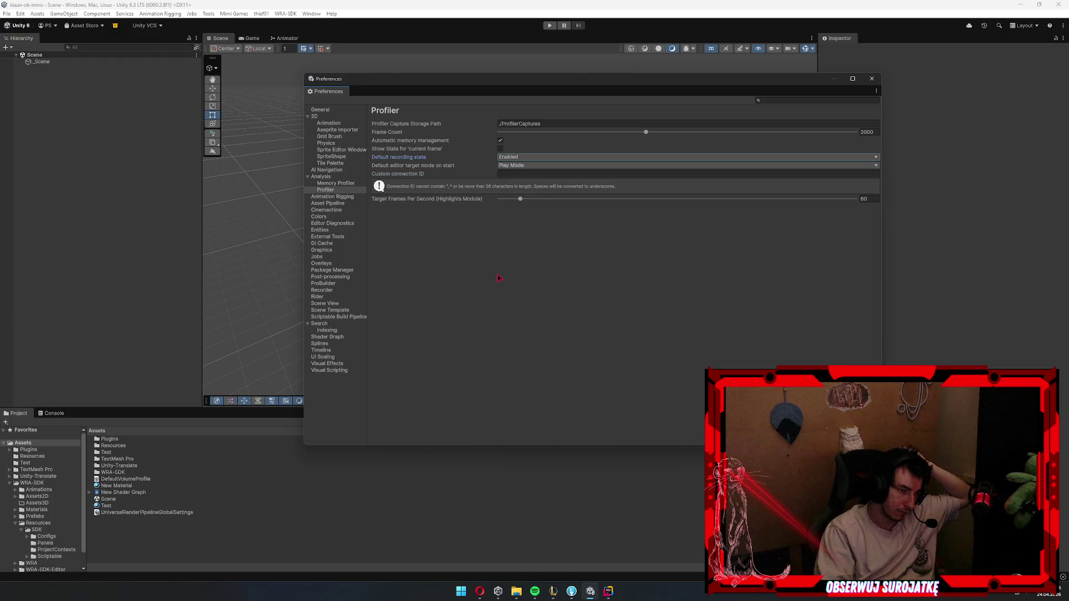
- In External Tools, enable .csproj generation for Local packages, then view the GI Cache page
{"action": "left_click", "coordinate": [359, 197]}
{"action": "key", "text": "Down"}
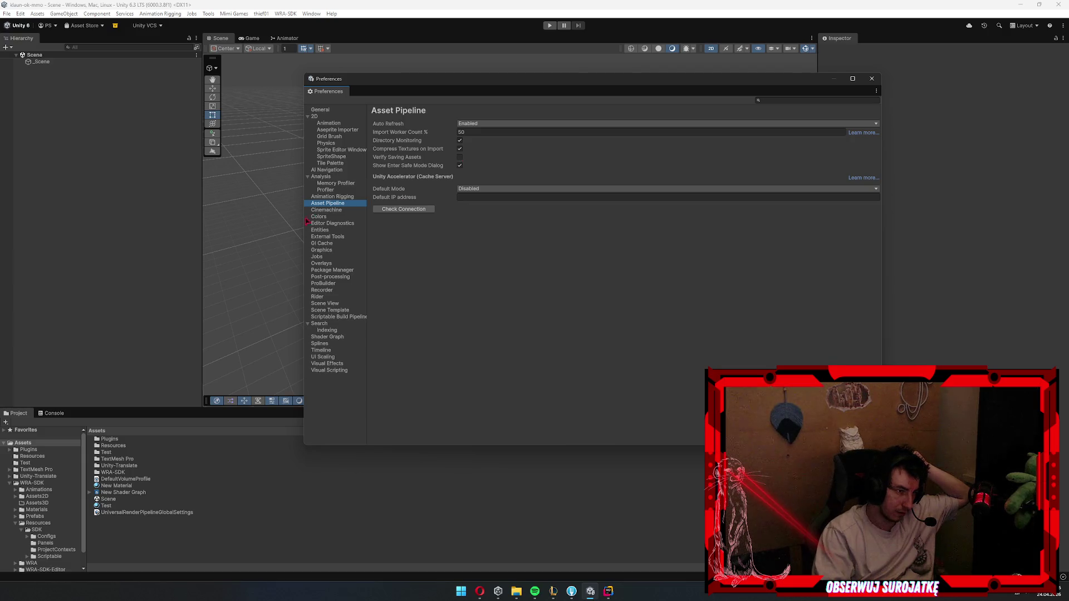
{"action": "key", "text": "Down"}
{"action": "key", "text": "Down"}
{"action": "key", "text": "Down"}
{"action": "key", "text": "Down"}
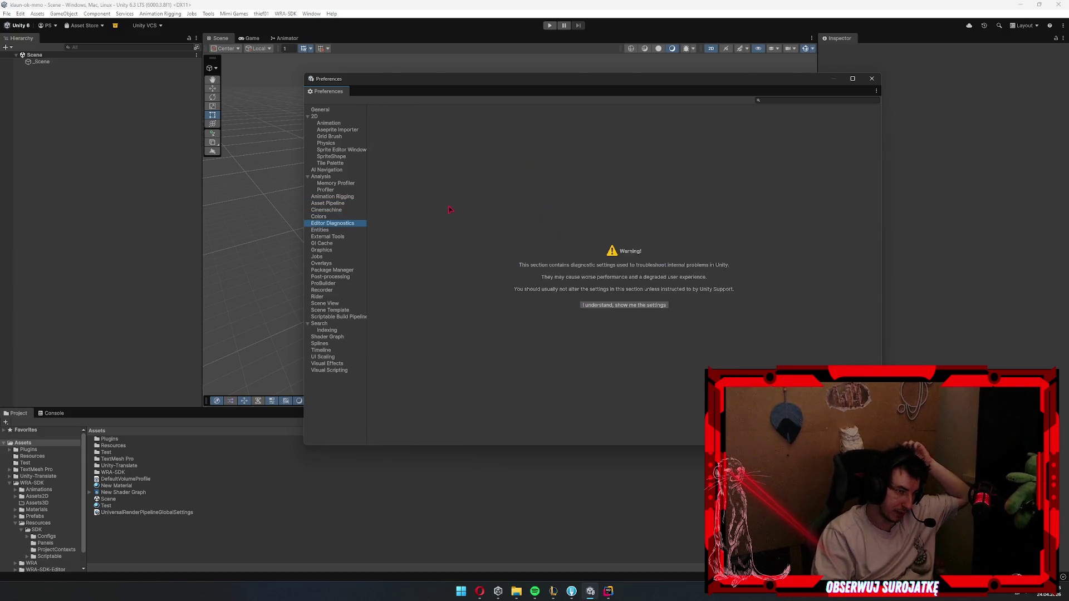
{"action": "key", "text": "Up"}
{"action": "key", "text": "Down"}
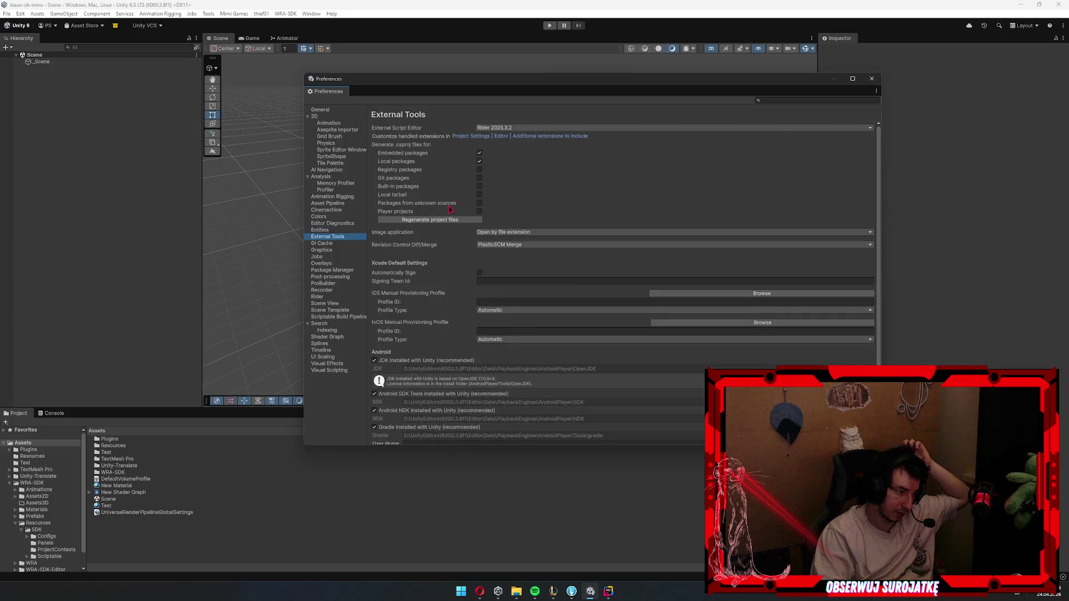
{"action": "left_click", "coordinate": [479, 160]}
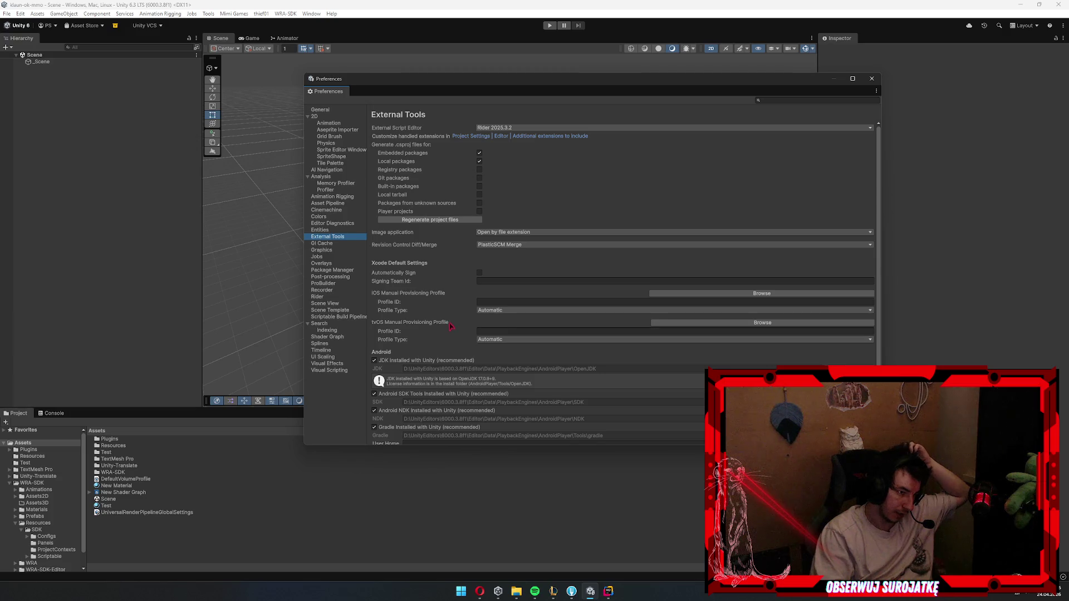
{"action": "scroll", "coordinate": [439, 314], "scroll_direction": "down", "scroll_amount": 2}
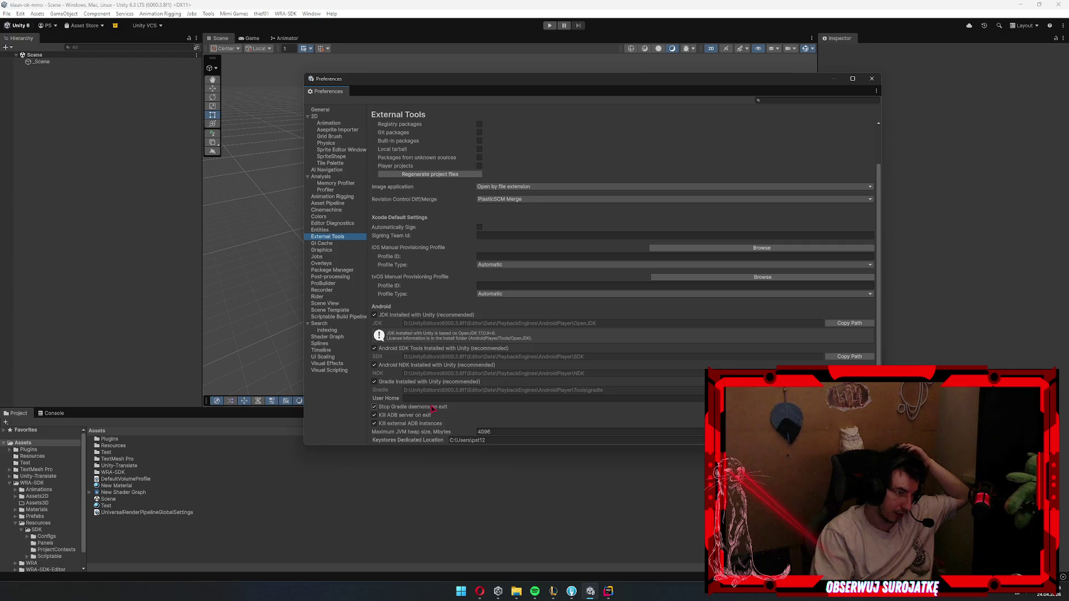
{"action": "scroll", "coordinate": [433, 410], "scroll_direction": "up", "scroll_amount": 2}
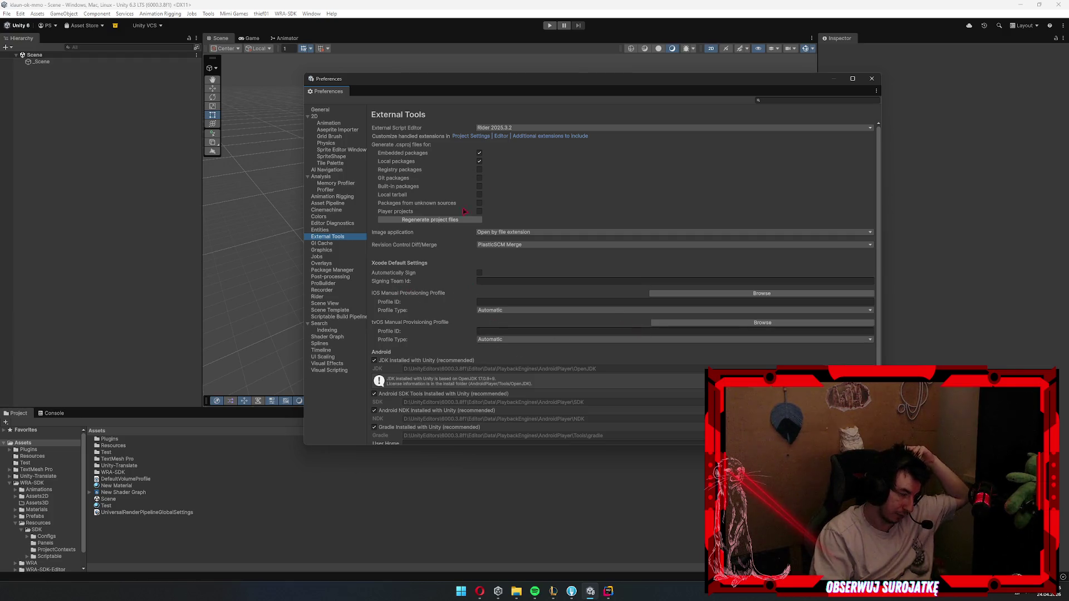
{"action": "left_click", "coordinate": [328, 244]}
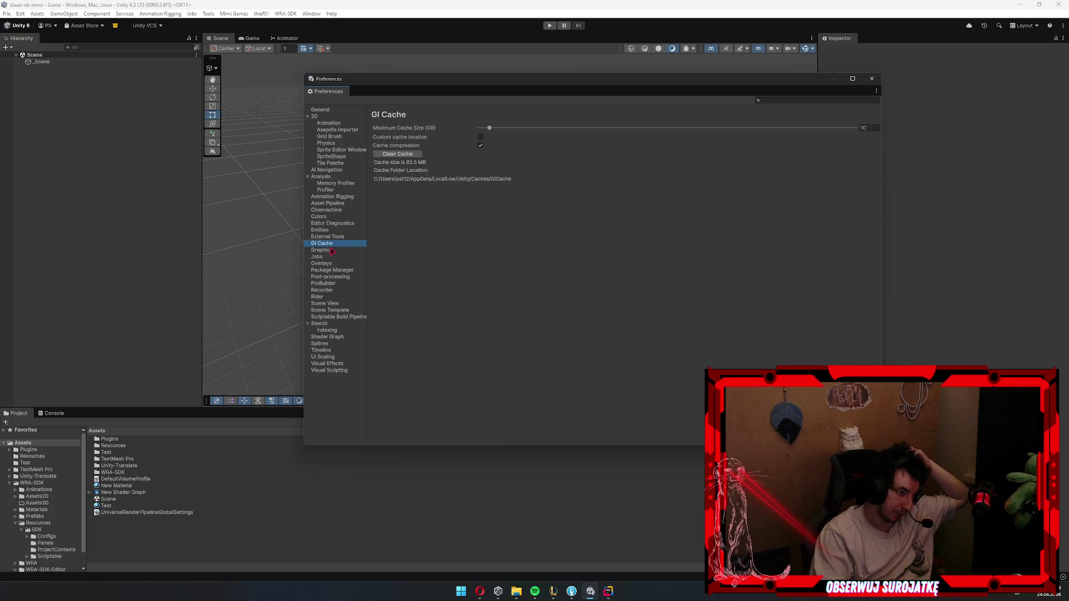
- Browse the Graphics through Scriptable Build Pipeline preference pages
{"action": "left_click", "coordinate": [332, 251]}
{"action": "left_click", "coordinate": [331, 257]}
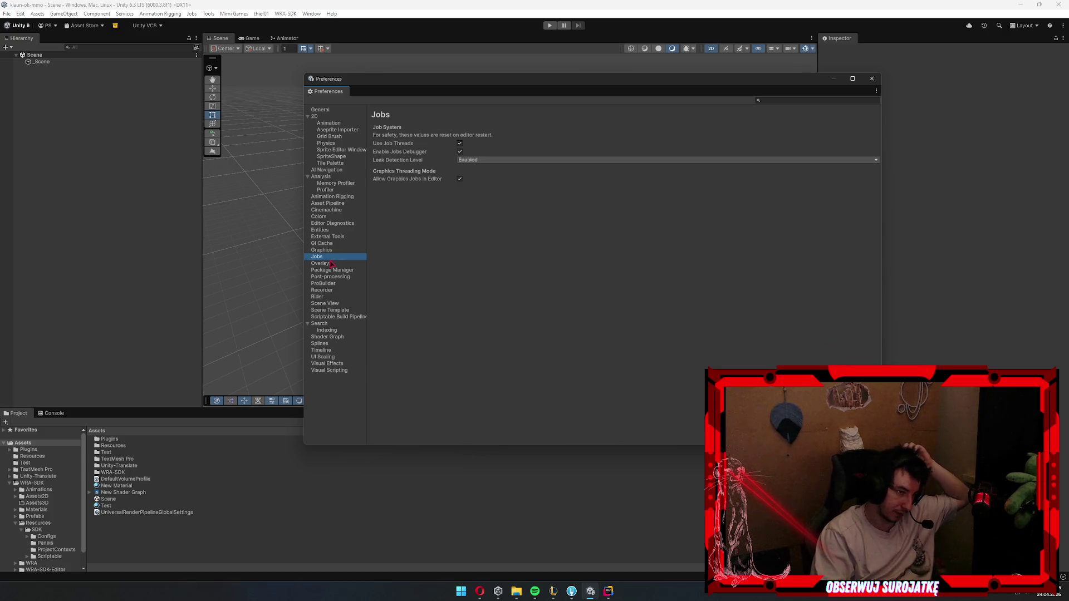
{"action": "left_click", "coordinate": [333, 263]}
{"action": "left_click", "coordinate": [332, 271]}
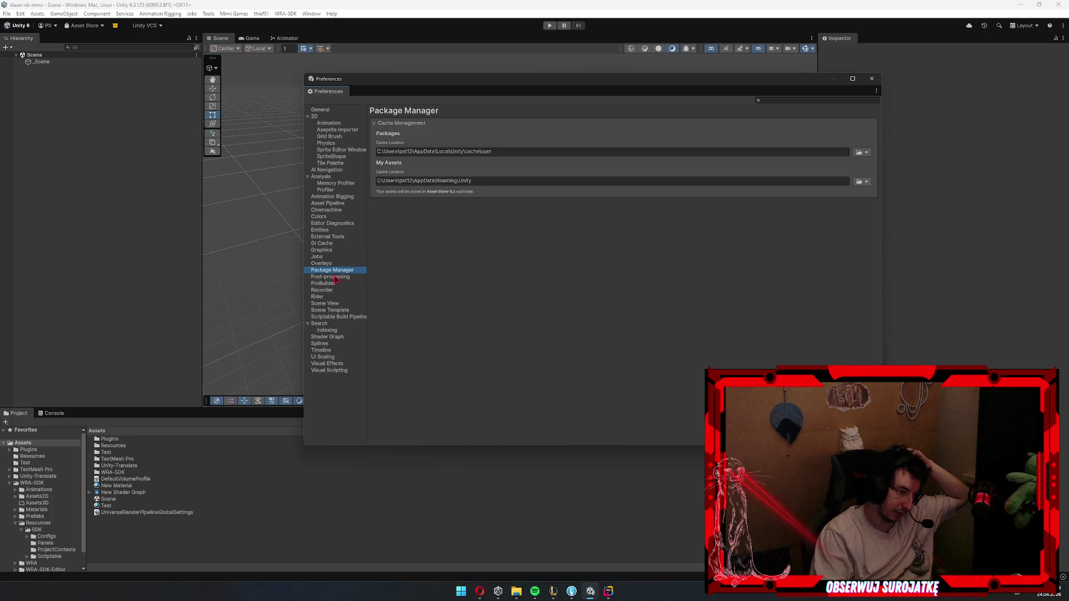
{"action": "left_click", "coordinate": [333, 277]}
{"action": "left_click", "coordinate": [333, 284]}
{"action": "left_click", "coordinate": [333, 290]}
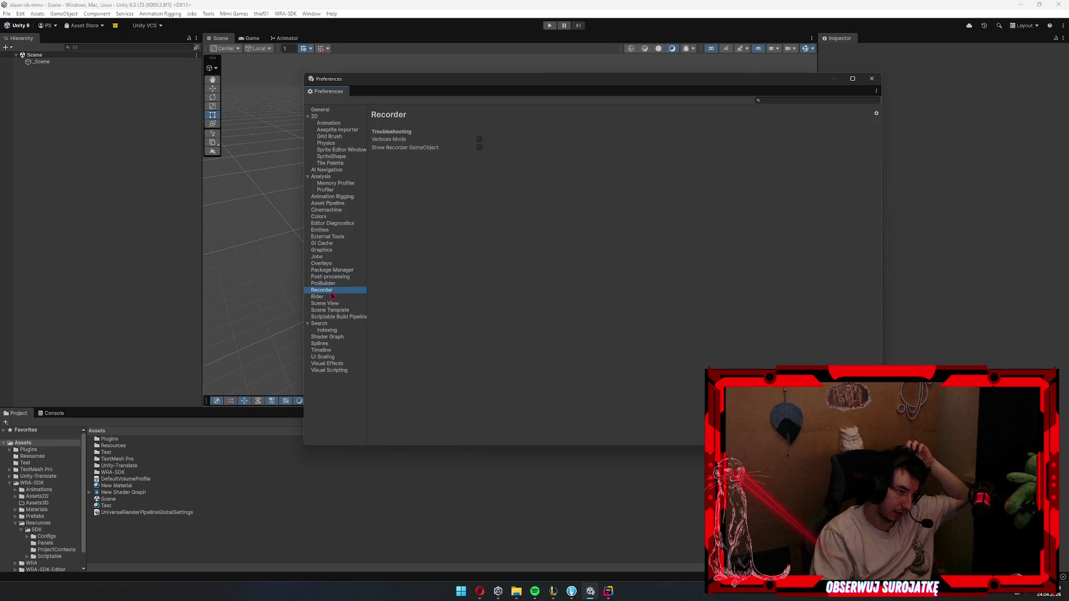
{"action": "left_click", "coordinate": [331, 297]}
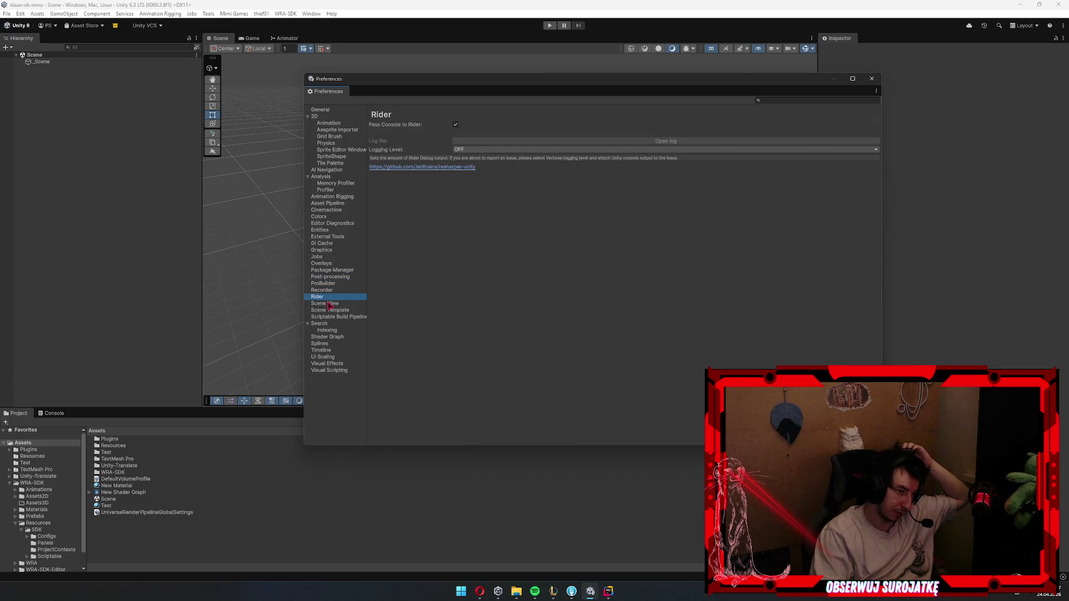
{"action": "left_click", "coordinate": [329, 304]}
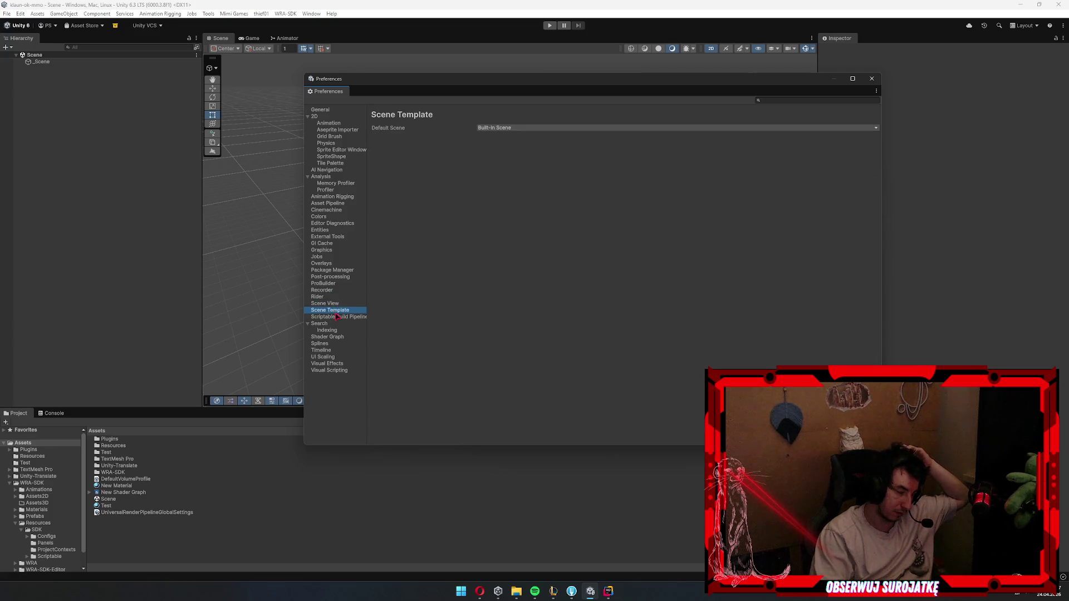
{"action": "left_click", "coordinate": [346, 317]}
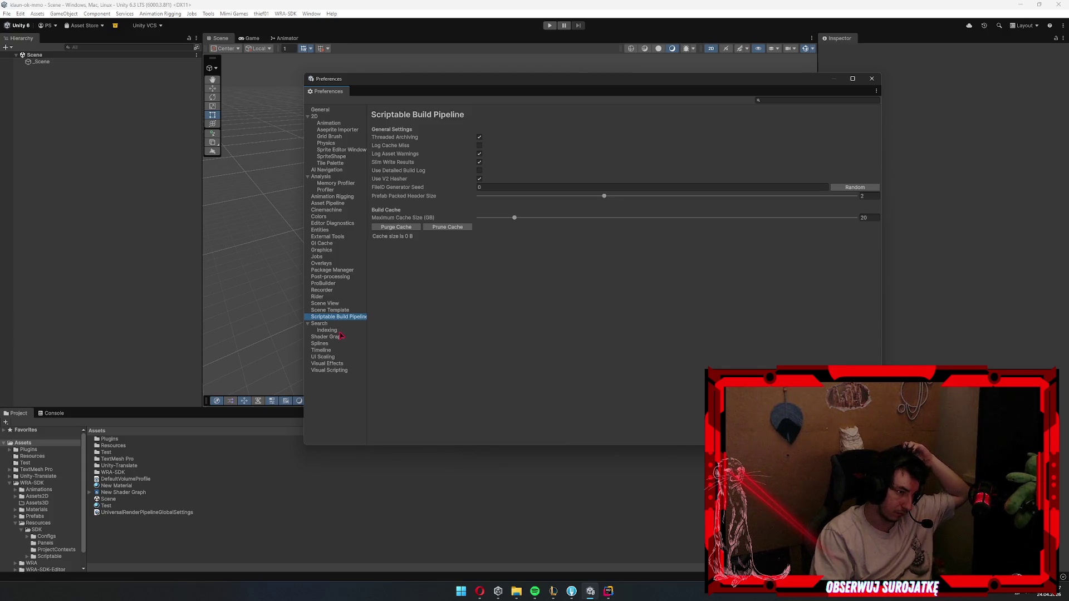
- Browse the Indexing through Visual Scripting pages, then close the Preferences window
{"action": "left_click", "coordinate": [334, 331]}
{"action": "left_click", "coordinate": [335, 337]}
{"action": "left_click", "coordinate": [334, 344]}
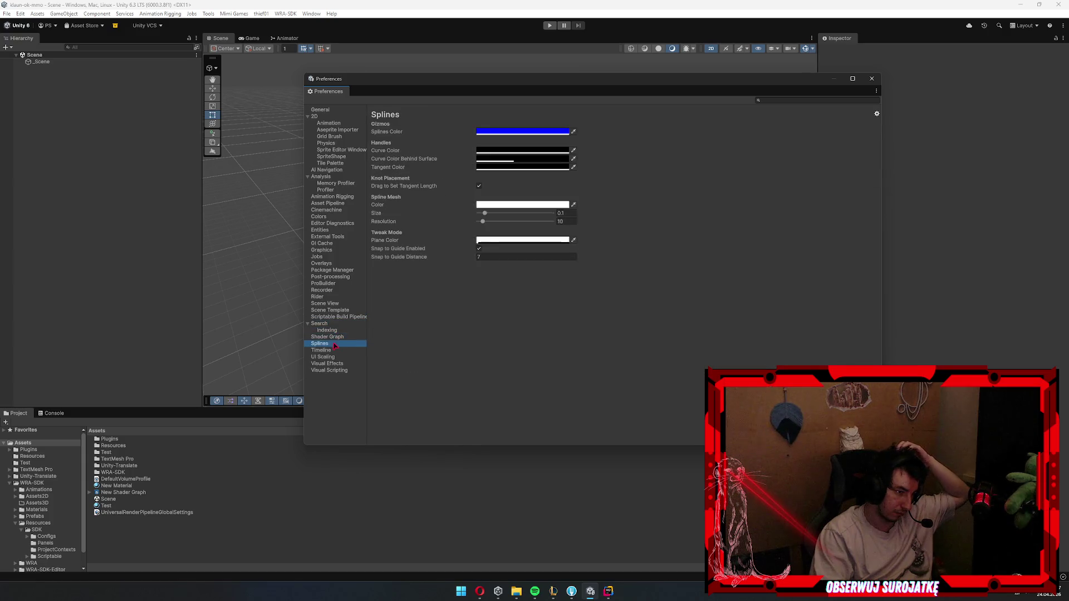
{"action": "left_click", "coordinate": [333, 351]}
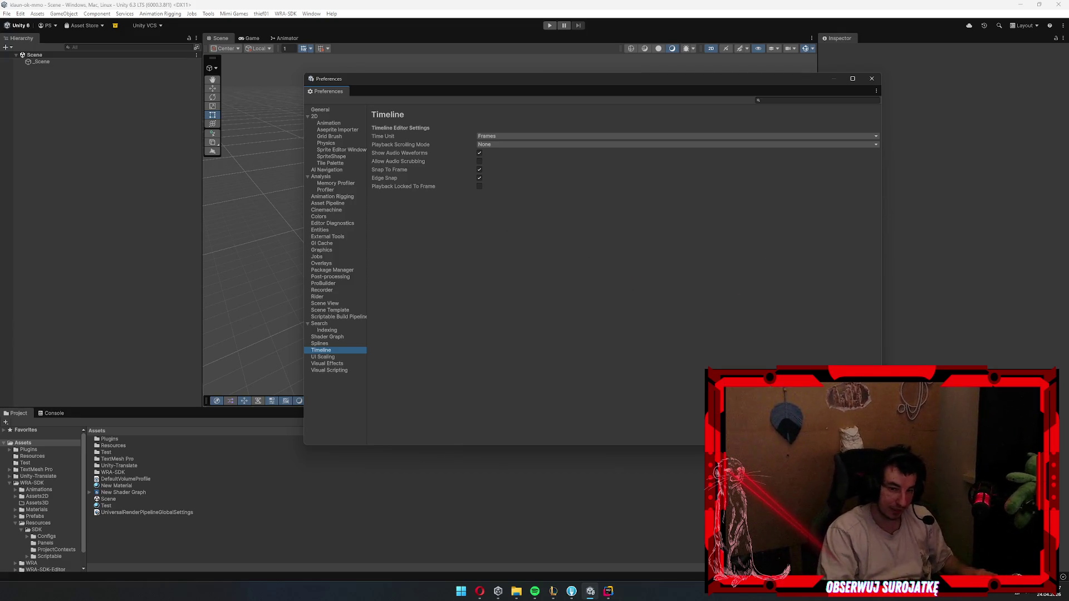
{"action": "left_click", "coordinate": [713, 357]}
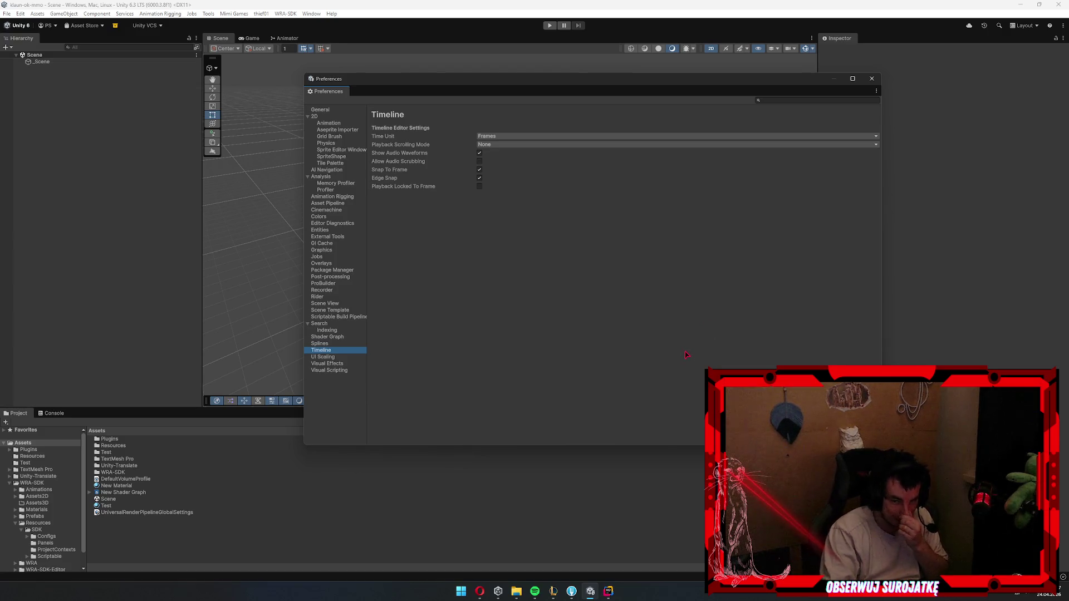
{"action": "left_click", "coordinate": [329, 357]}
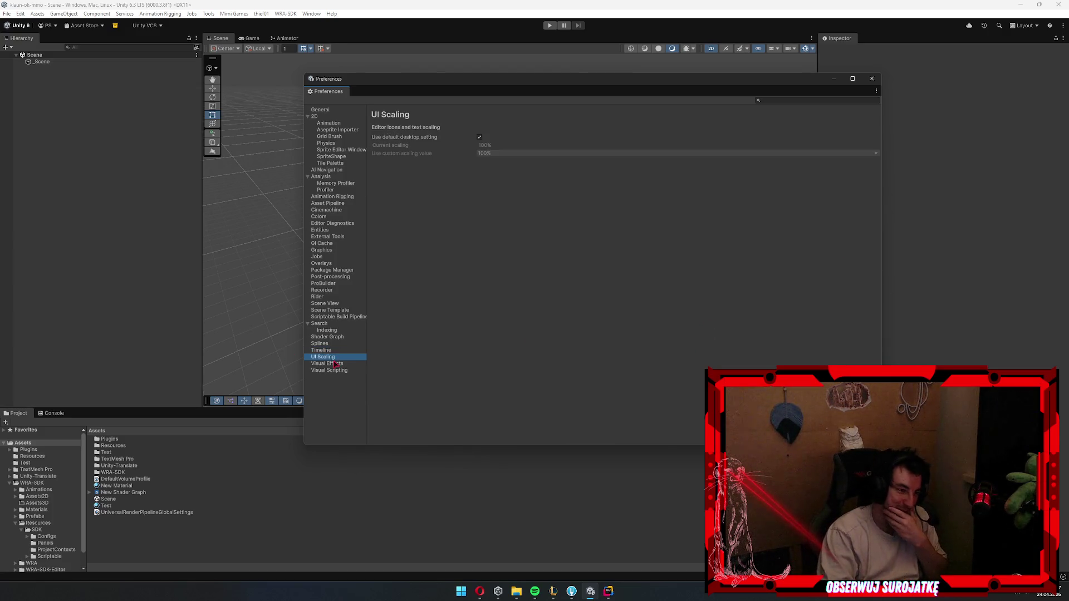
{"action": "left_click", "coordinate": [333, 364]}
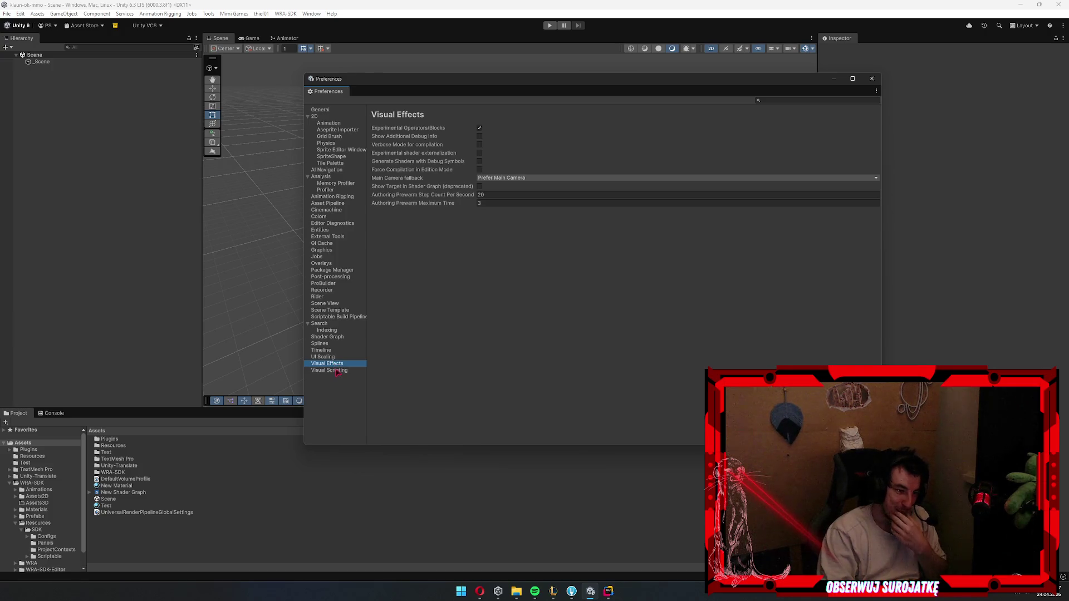
{"action": "left_click", "coordinate": [335, 372]}
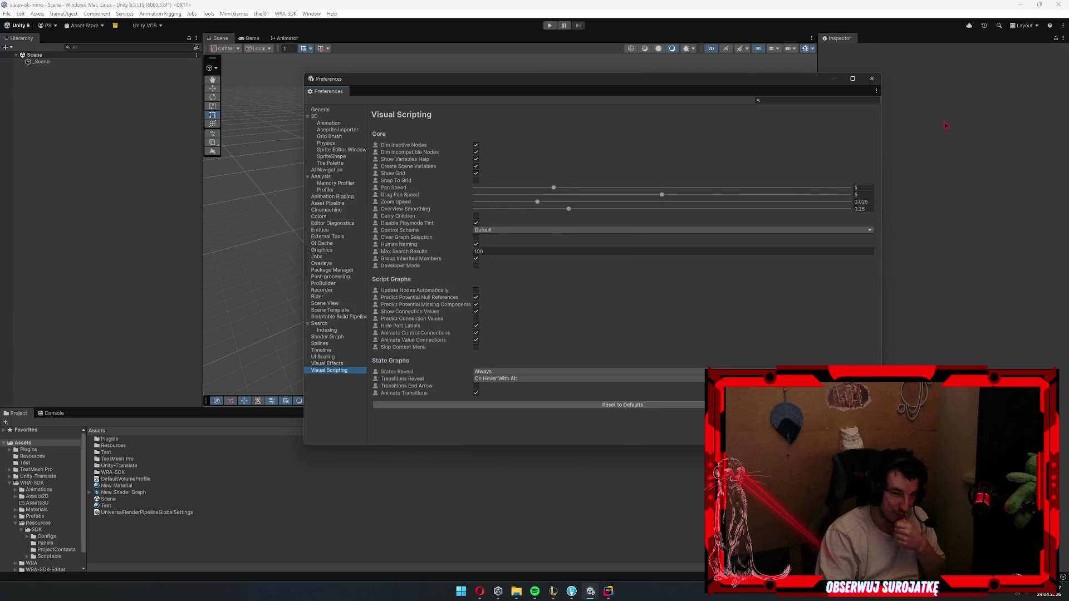
{"action": "left_click", "coordinate": [872, 78]}
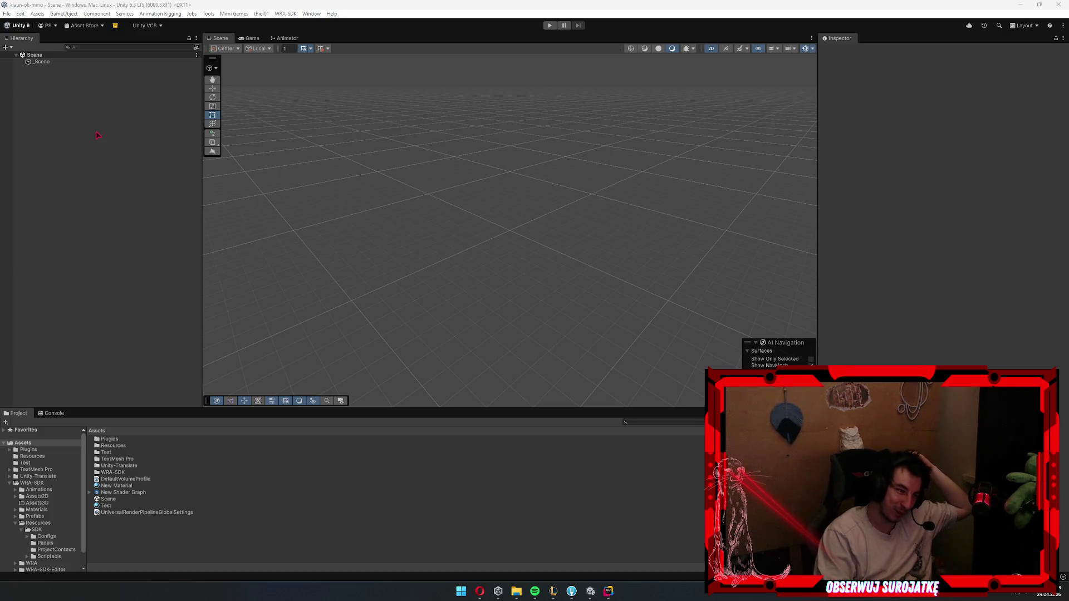
{"action": "left_click", "coordinate": [611, 592]}
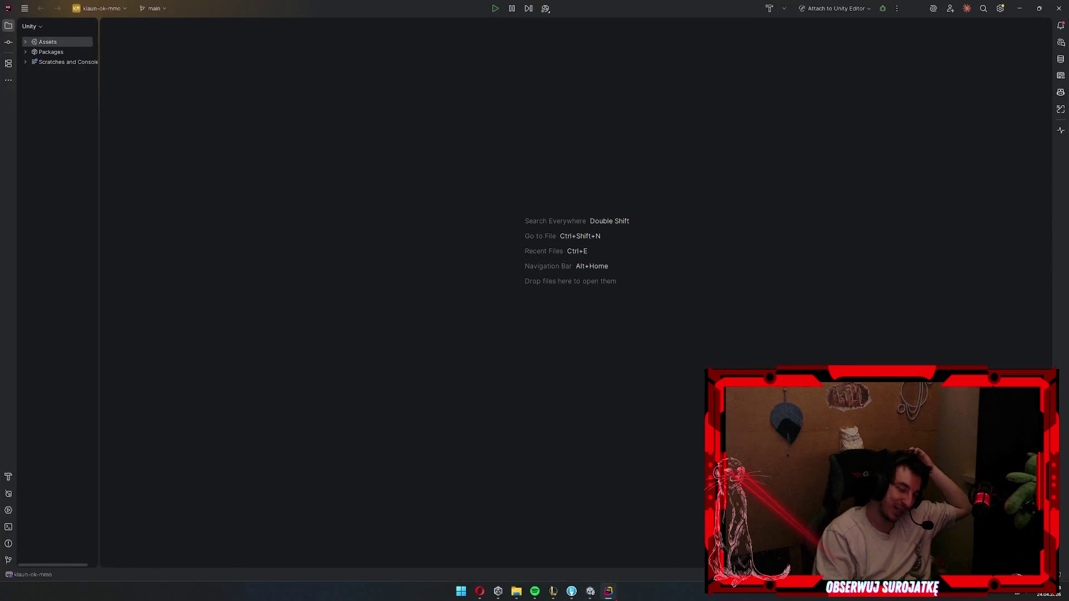
{"action": "left_click", "coordinate": [608, 591]}
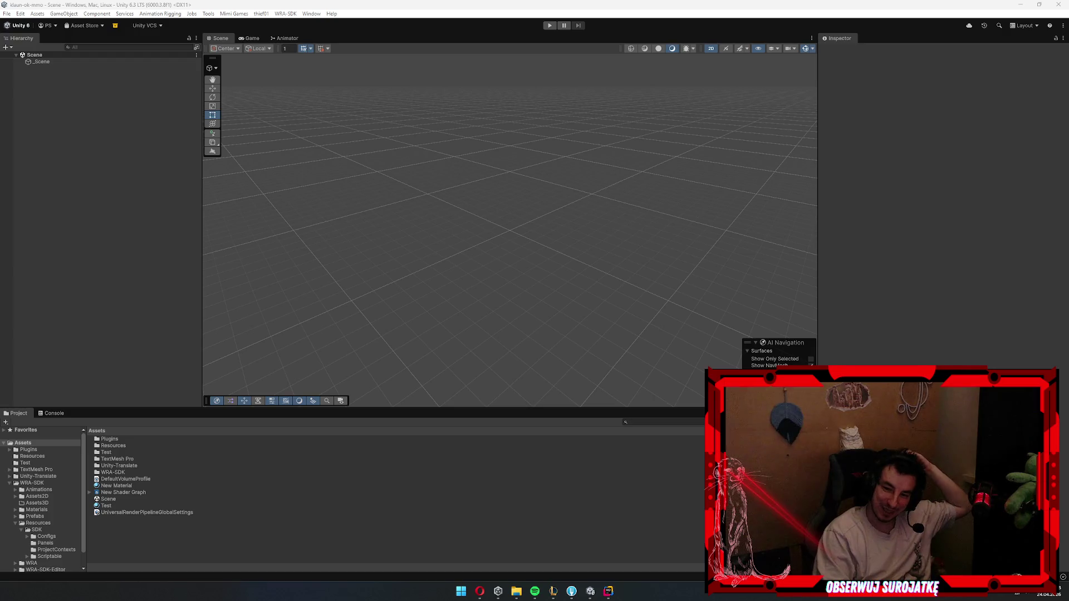
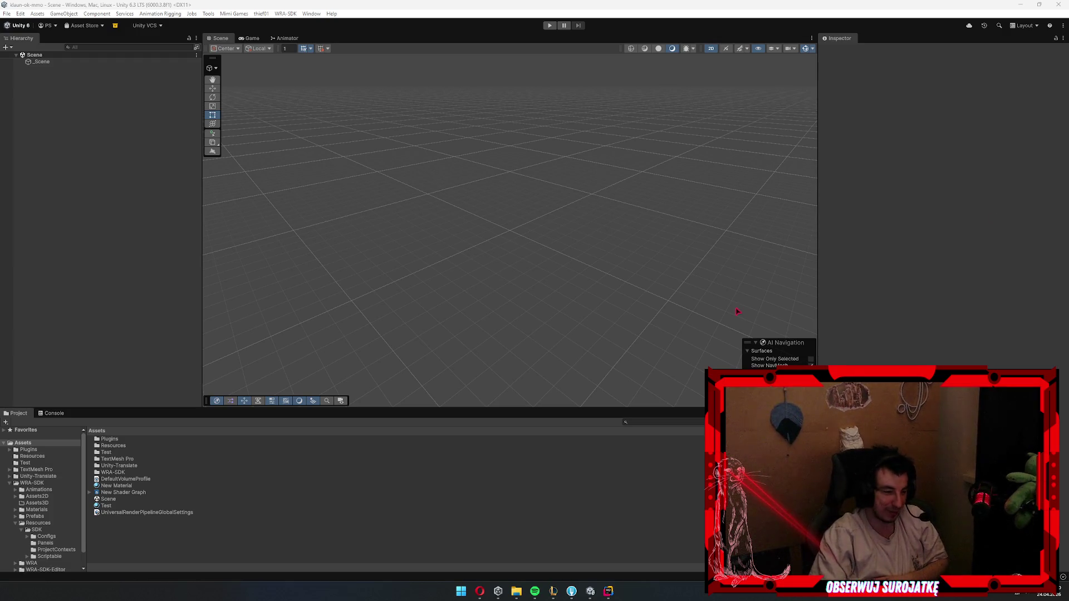
- Inspect New Material's URP Lit settings without renaming it, then select the WRA-SDK folder
{"action": "left_click", "coordinate": [322, 484]}
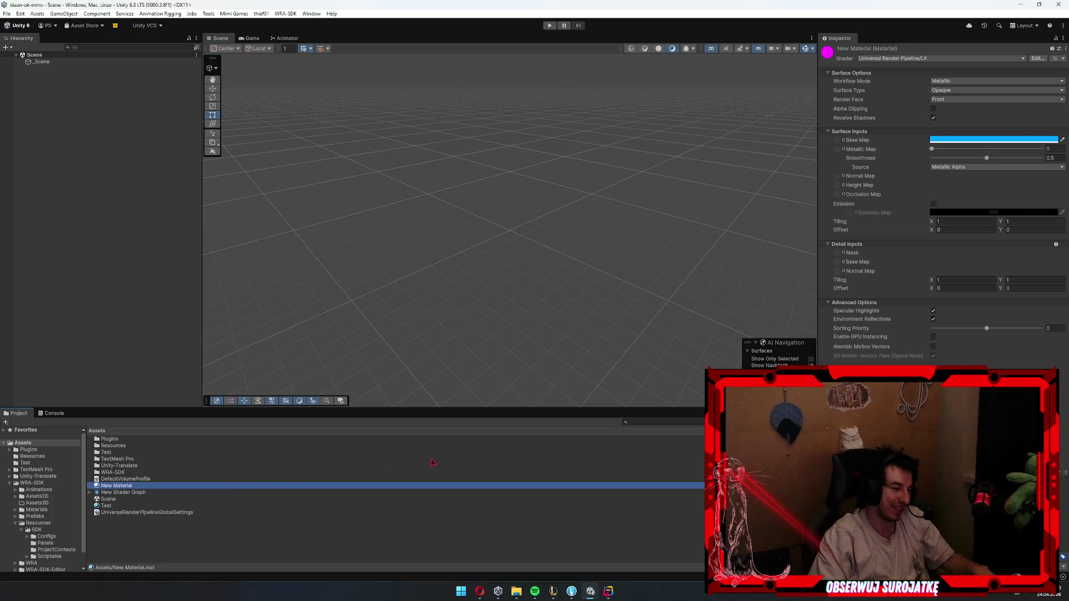
{"action": "key", "text": "F2"}
{"action": "key", "text": "Return"}
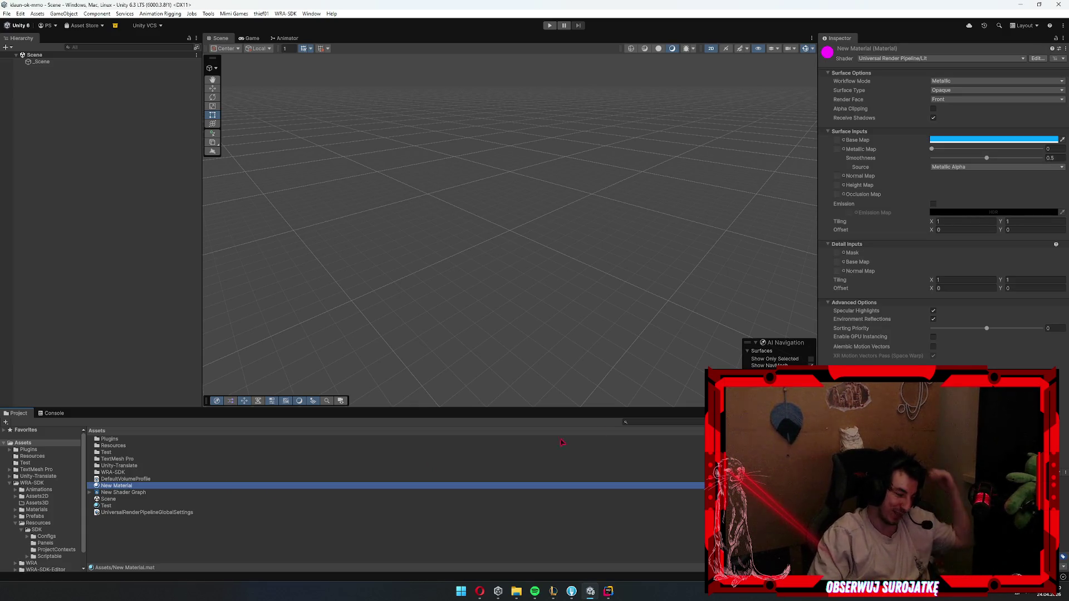
{"action": "key", "text": "alt+Tab"}
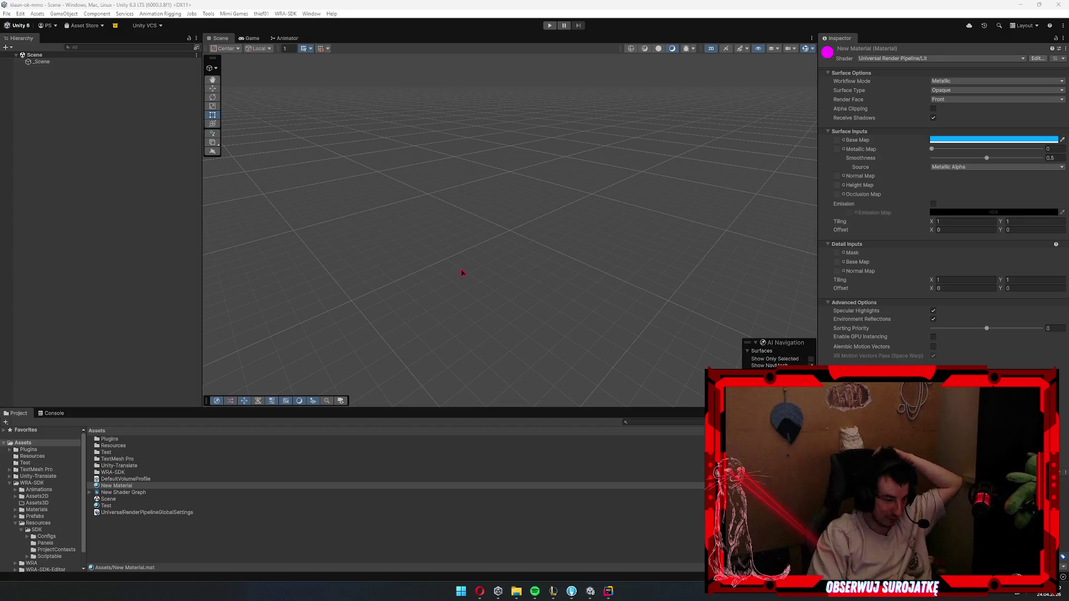
{"action": "left_click", "coordinate": [213, 473]}
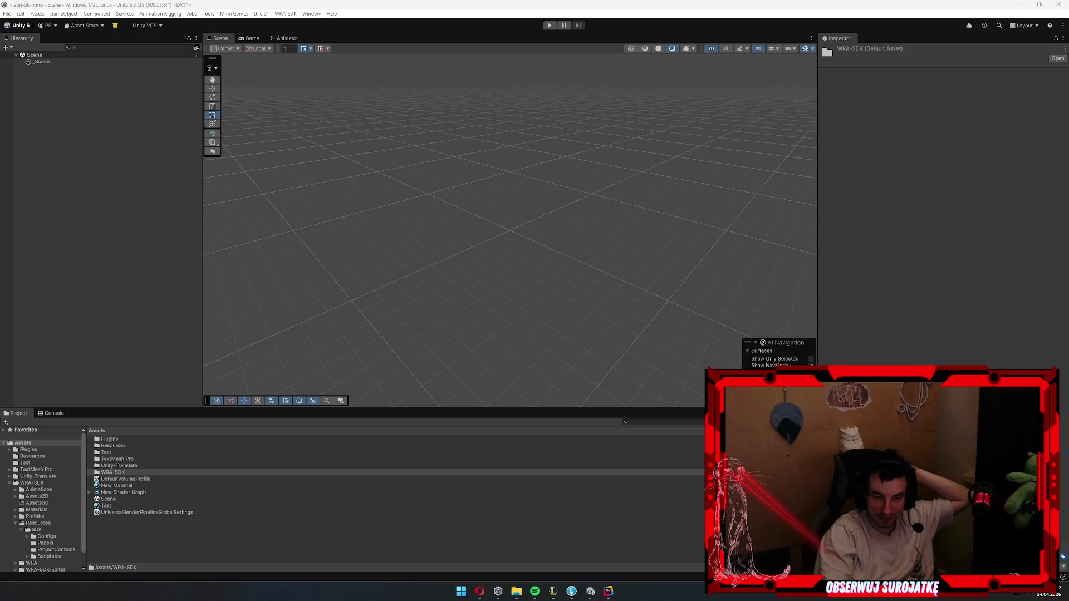
- Orbit the Scene view slightly
{"action": "left_click_drag", "start_coordinate": [640, 300], "coordinate": [618, 266]}
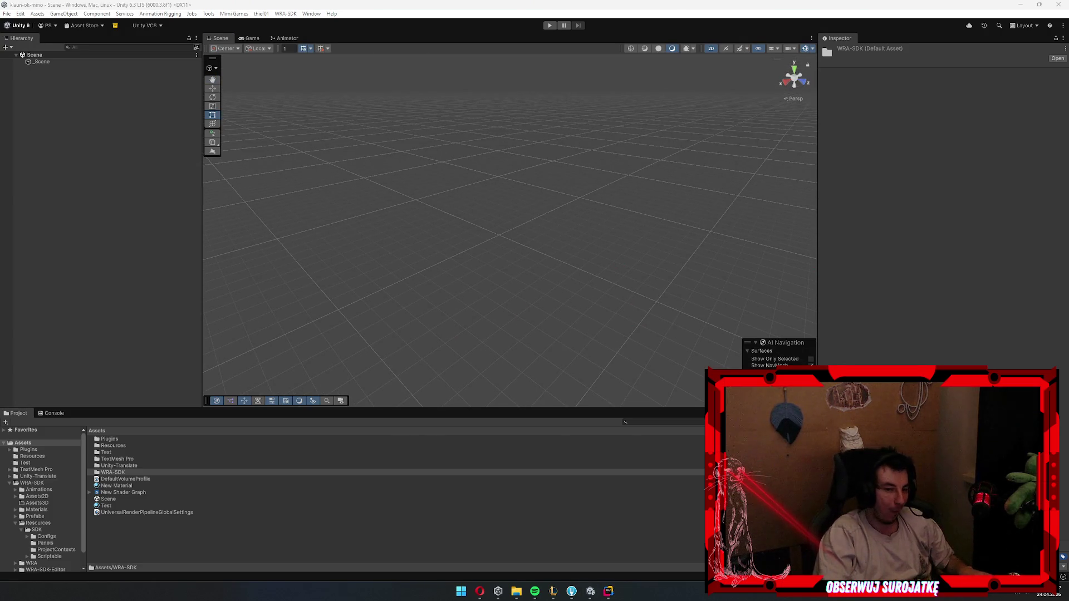
- Browse into WRA-SDK's Animations folder and back, then inspect the _Scene object's components
{"action": "left_click", "coordinate": [40, 490]}
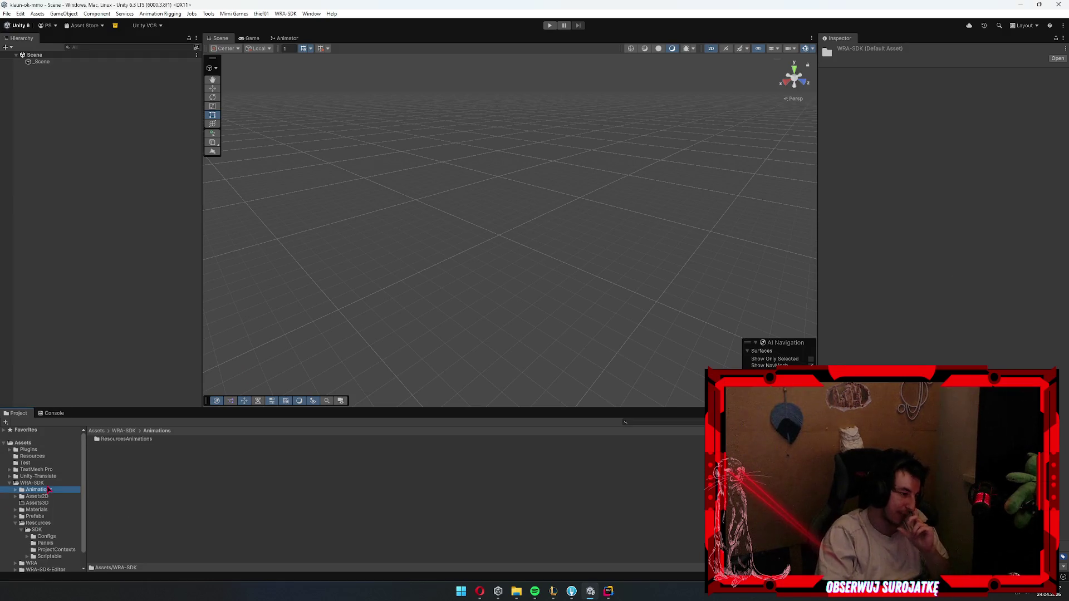
{"action": "key", "text": "Left"}
{"action": "key", "text": "Left"}
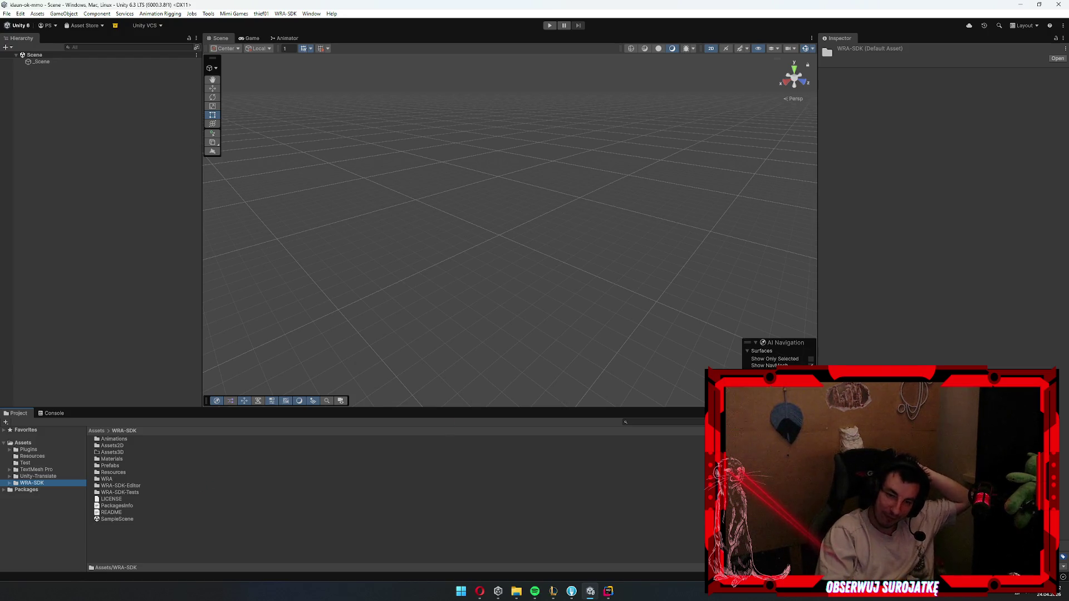
{"action": "key", "text": "alt+Tab"}
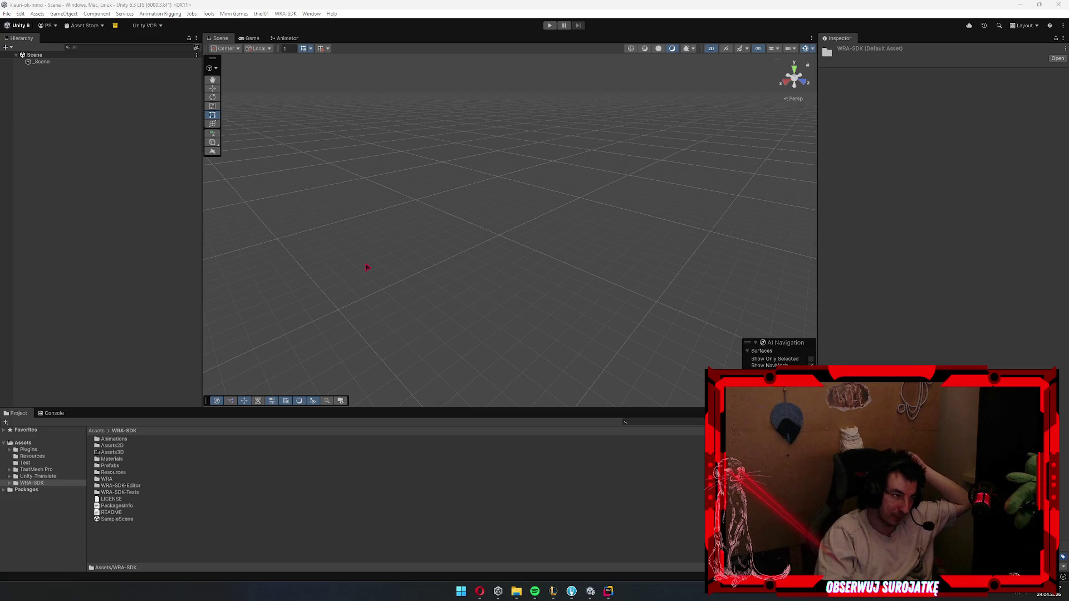
{"action": "left_click", "coordinate": [179, 372]}
{"action": "left_click", "coordinate": [62, 61]}
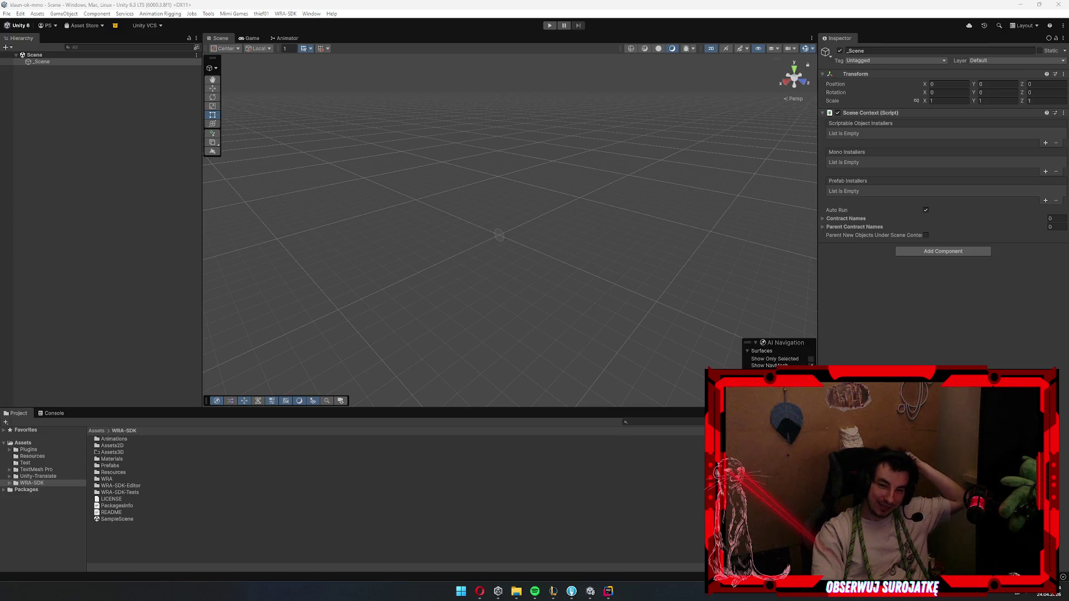
- Browse the WRA-SDK-Tests, Prefabs, Assets3D, Animations and Test folders, ending on Resources
{"action": "left_click", "coordinate": [170, 492]}
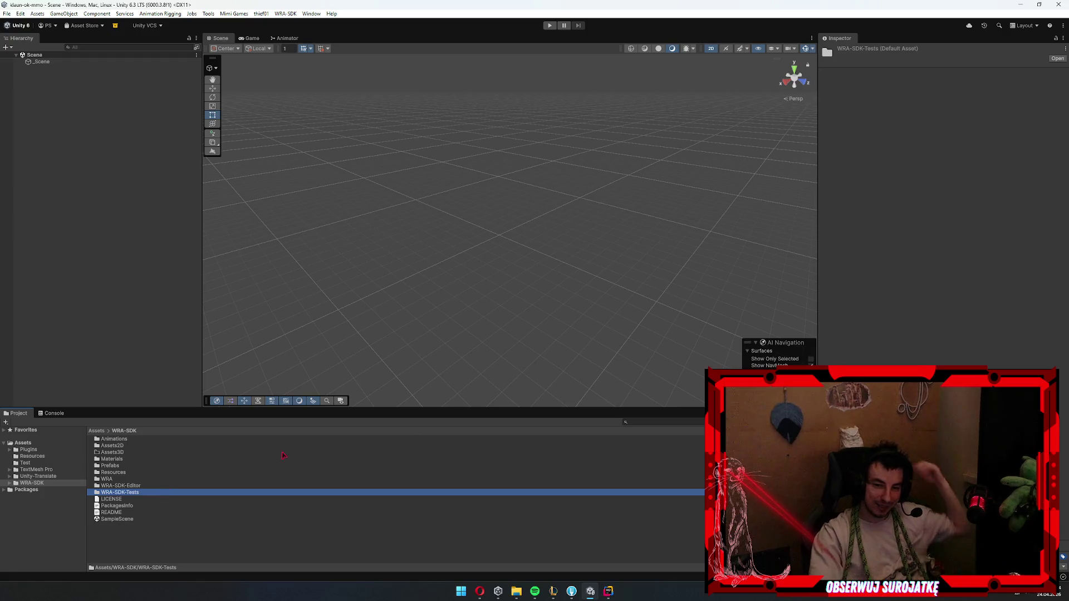
{"action": "left_click", "coordinate": [217, 465]}
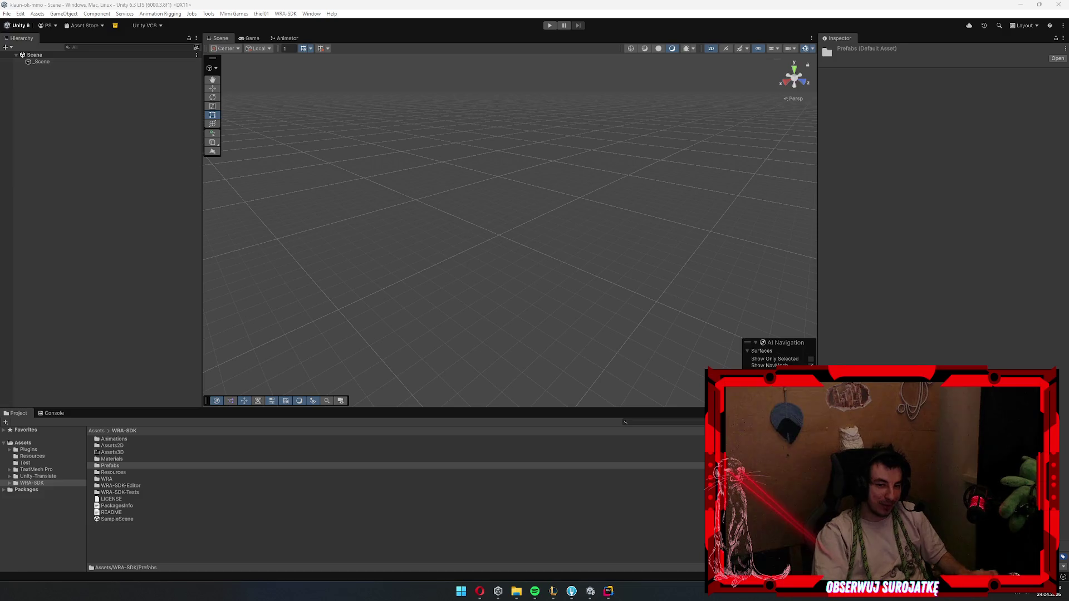
{"action": "left_click", "coordinate": [149, 452]}
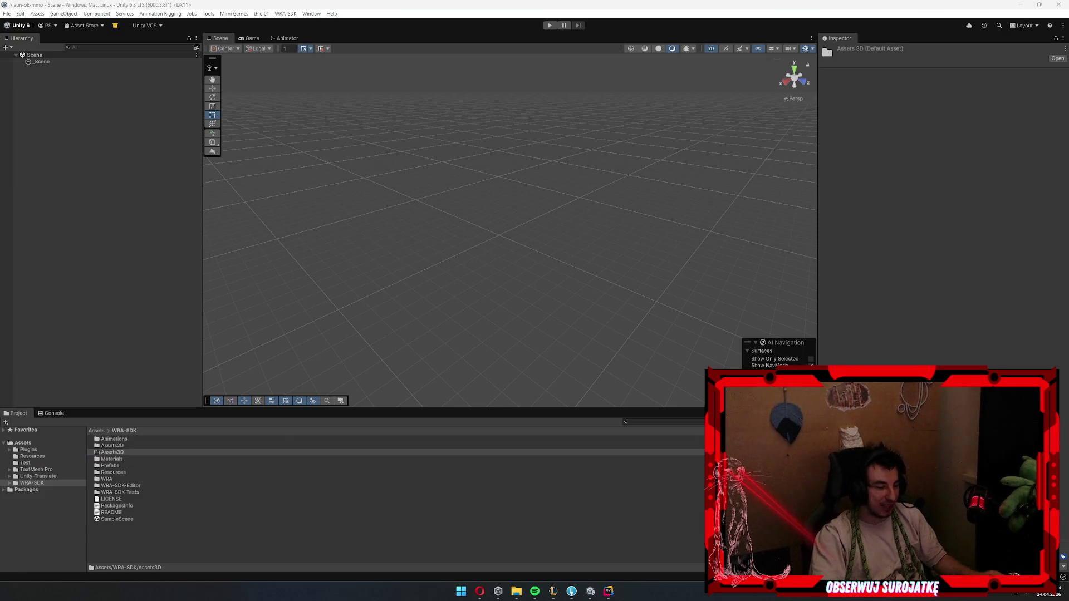
{"action": "left_click", "coordinate": [108, 466]}
{"action": "left_click", "coordinate": [114, 439]}
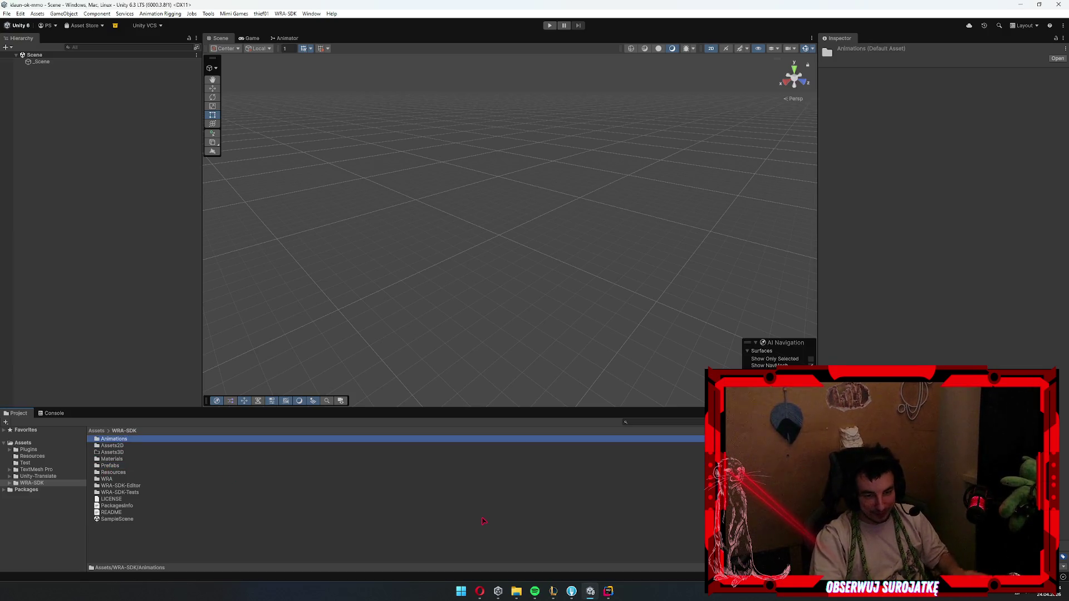
{"action": "left_click", "coordinate": [25, 463]}
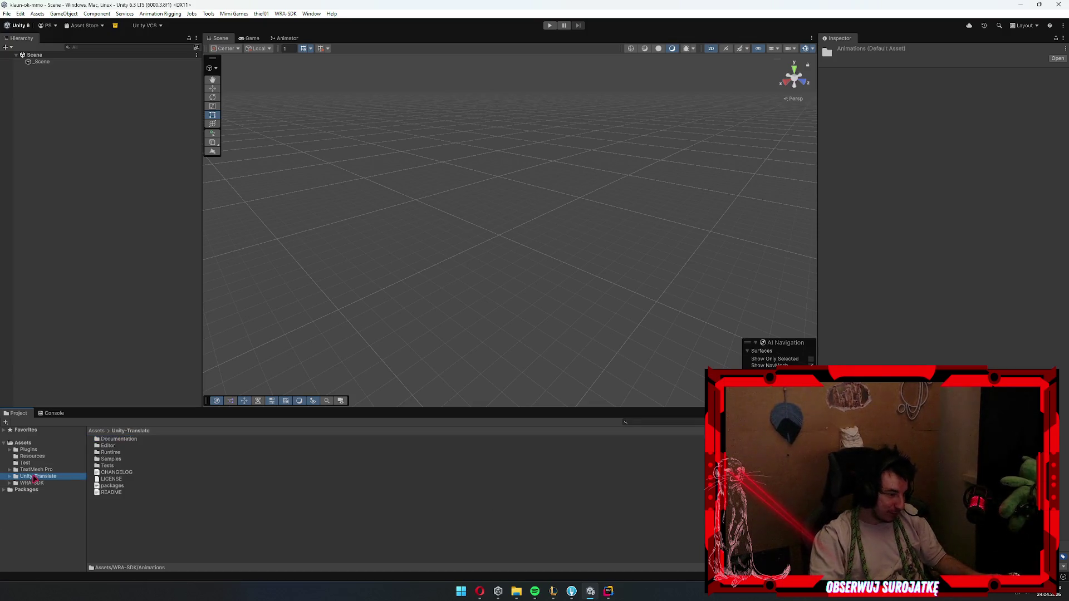
{"action": "key", "text": "Down"}
{"action": "key", "text": "Up"}
{"action": "key", "text": "Up"}
{"action": "key", "text": "alt+Tab"}
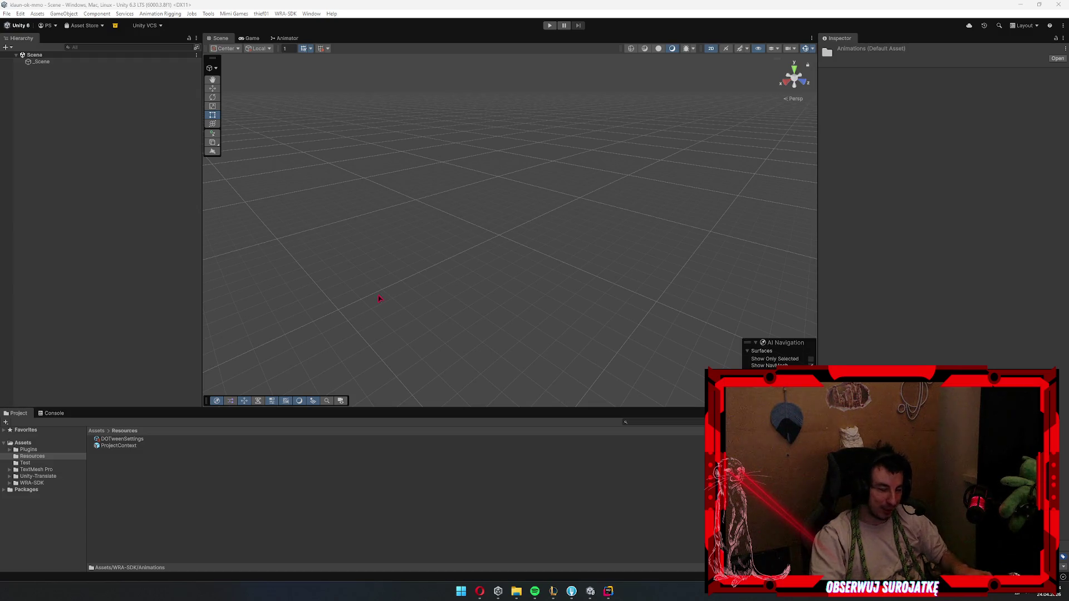
- Select the ProjectContext prefab in Resources, leaving its name unchanged
{"action": "left_click", "coordinate": [124, 446]}
{"action": "left_click", "coordinate": [124, 447]}
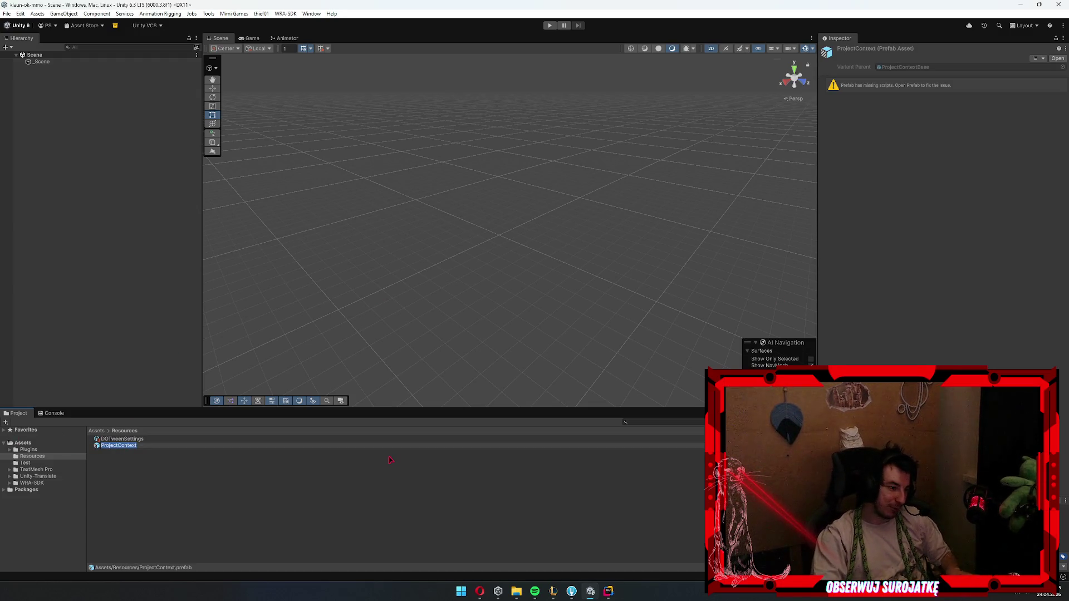
{"action": "key", "text": "Return"}
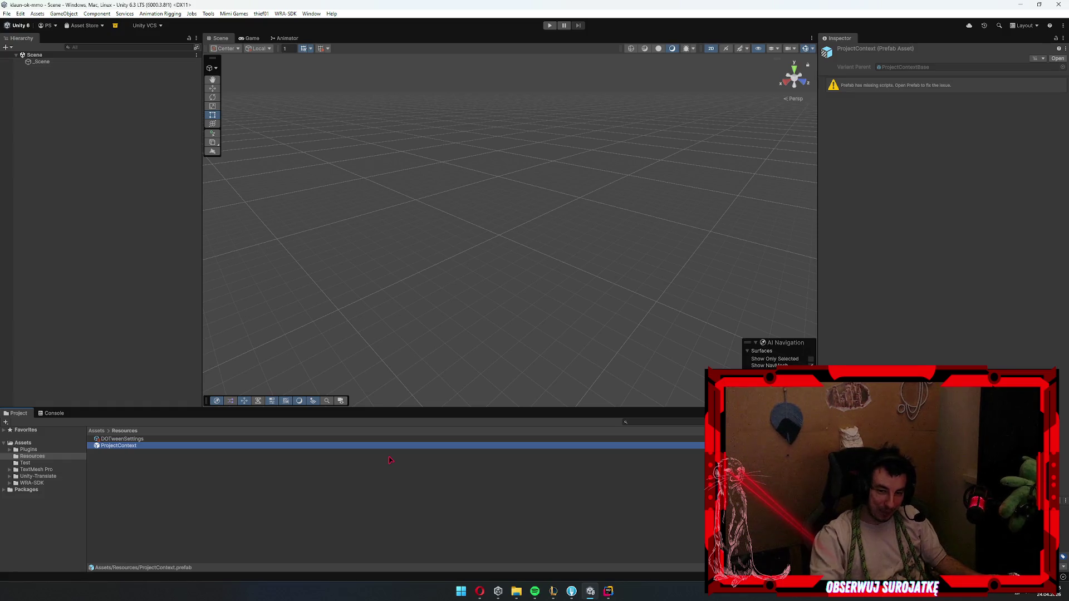
- Browse Test, Unity-Translate and Plugins/Zenject, then return to inspect ProjectContext's missing-scripts warning
{"action": "left_click", "coordinate": [43, 462]}
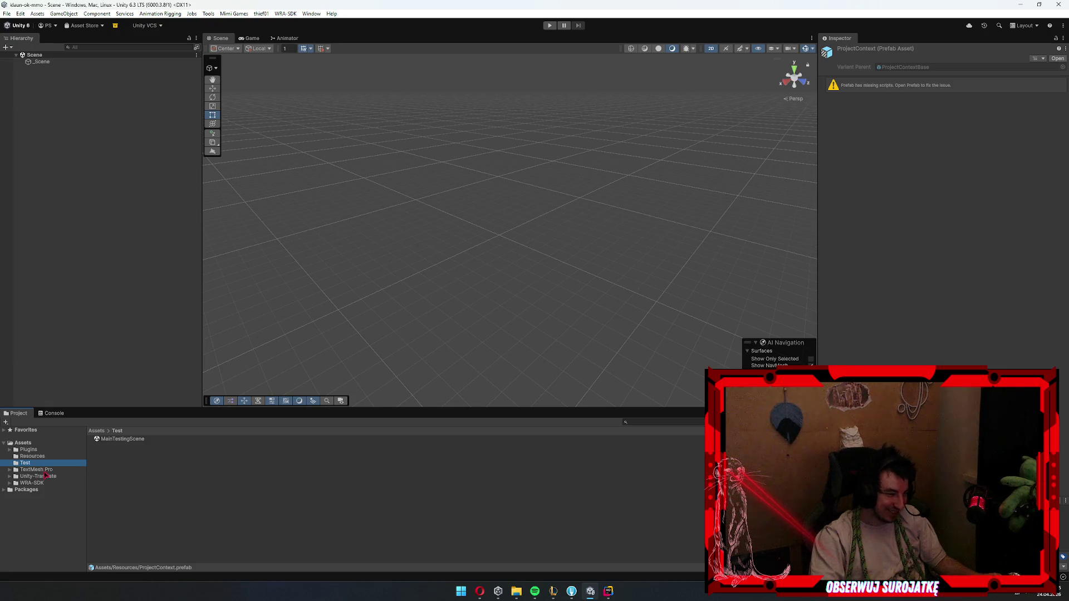
{"action": "left_click", "coordinate": [47, 476]}
{"action": "left_click", "coordinate": [28, 450]}
{"action": "left_click", "coordinate": [106, 446]}
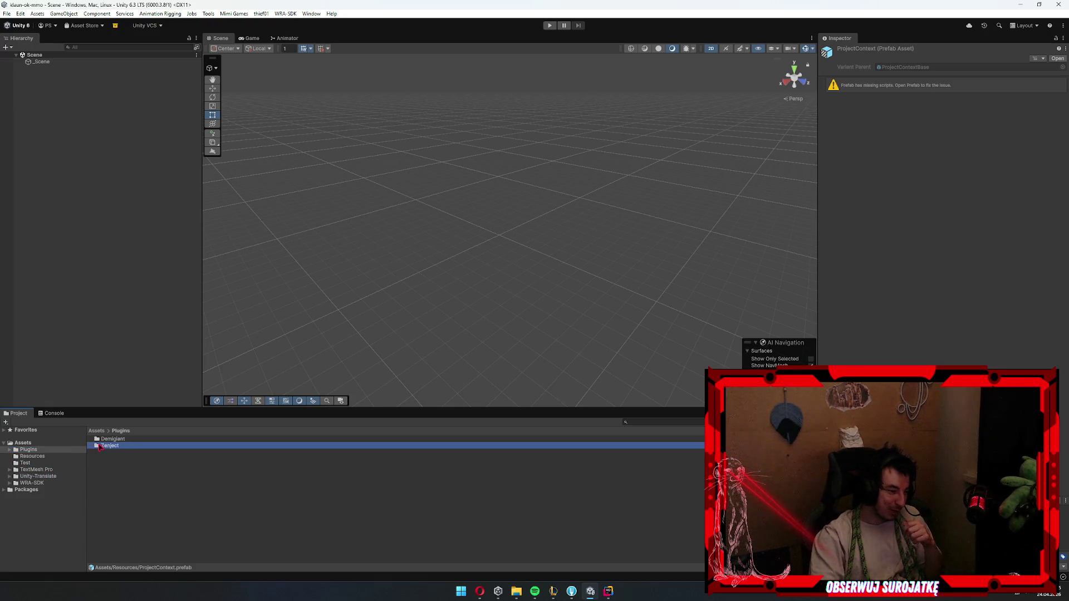
{"action": "key", "text": "alt+Left"}
{"action": "key", "text": "alt+Left"}
{"action": "key", "text": "alt+Left"}
{"action": "left_click", "coordinate": [118, 444]}
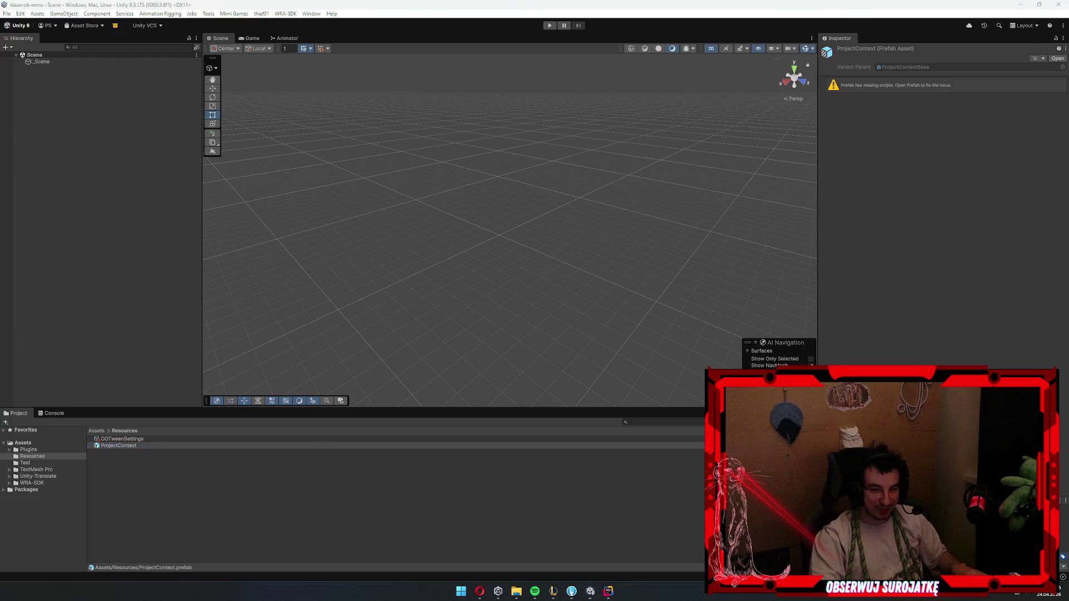
{"action": "left_click", "coordinate": [119, 446]}
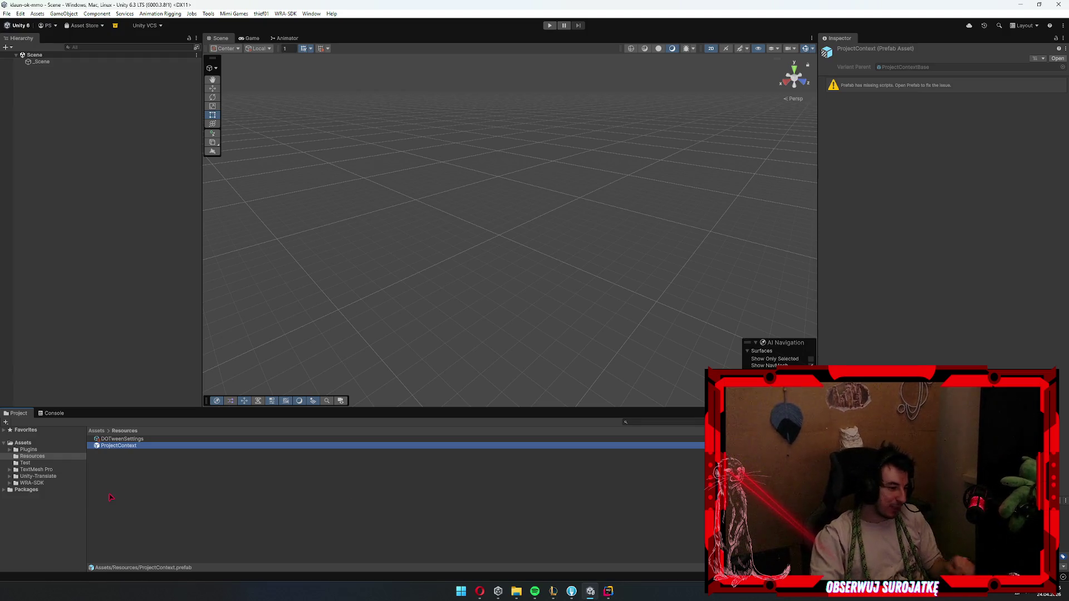
- Add a new empty folder named 'Scripts' to the top-level Assets folder
{"action": "left_click", "coordinate": [25, 443]}
{"action": "right_click", "coordinate": [150, 537]}
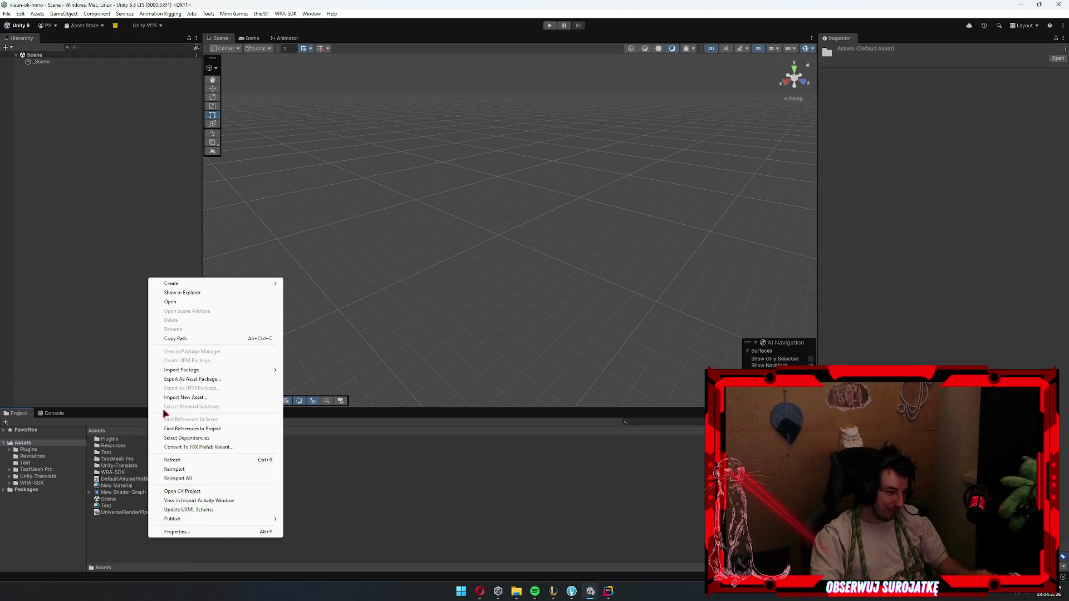
{"action": "mouse_move", "coordinate": [198, 284]}
{"action": "left_click", "coordinate": [304, 256]}
{"action": "type", "text": "Scripts"}
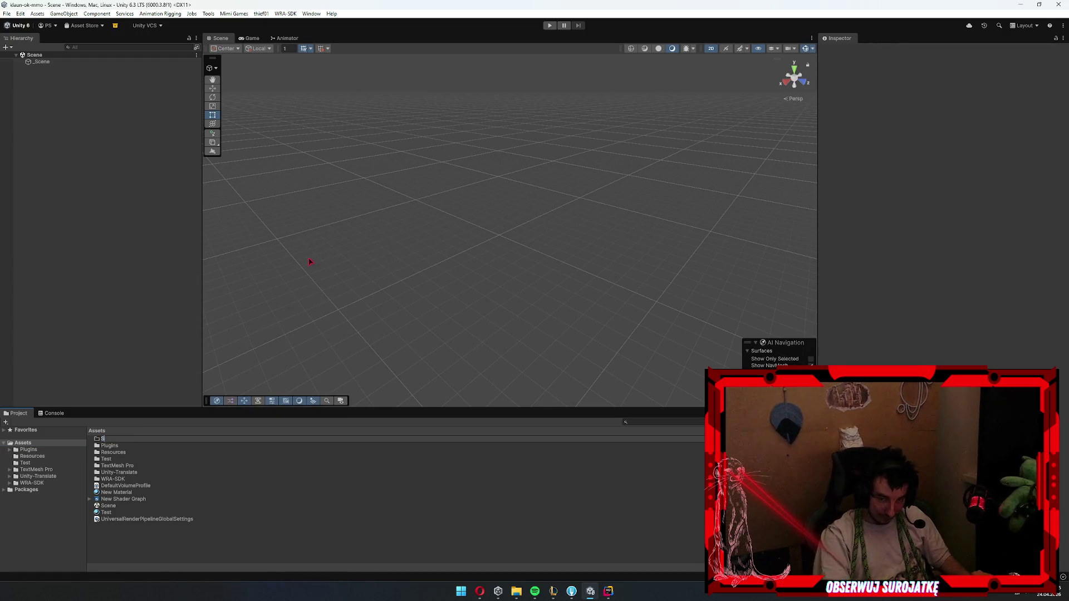
{"action": "key", "text": "Return"}
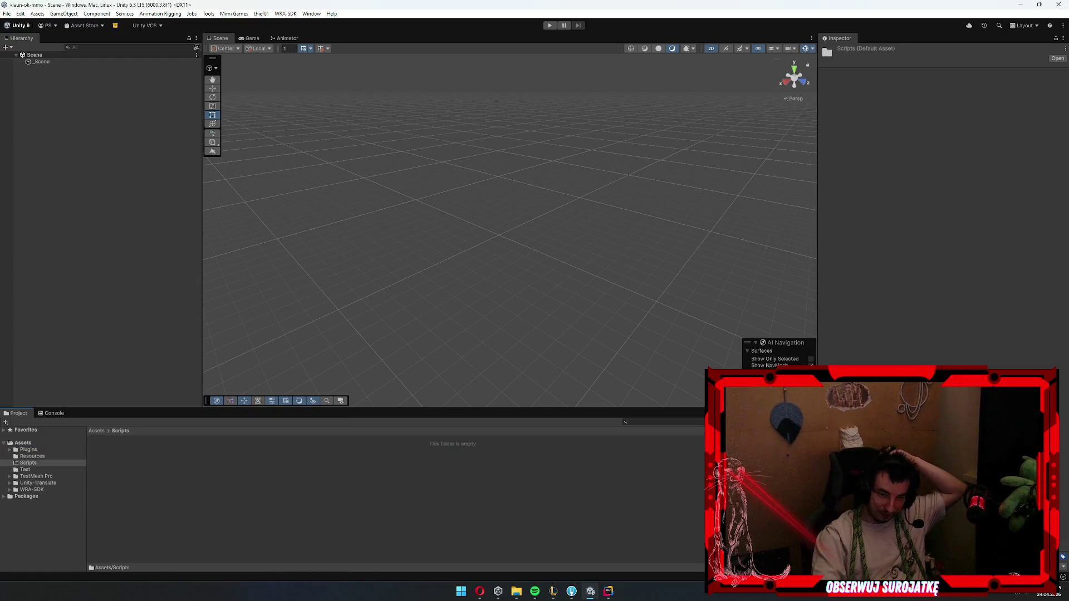
{"action": "left_click", "coordinate": [644, 478]}
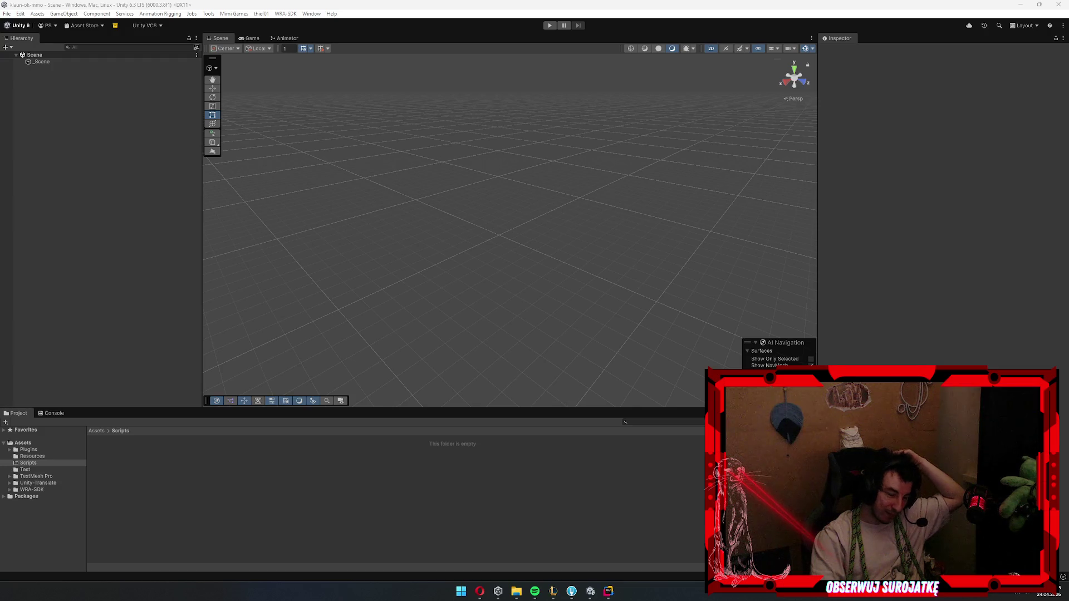
{"action": "right_click", "coordinate": [168, 488]}
{"action": "mouse_move", "coordinate": [222, 462]}
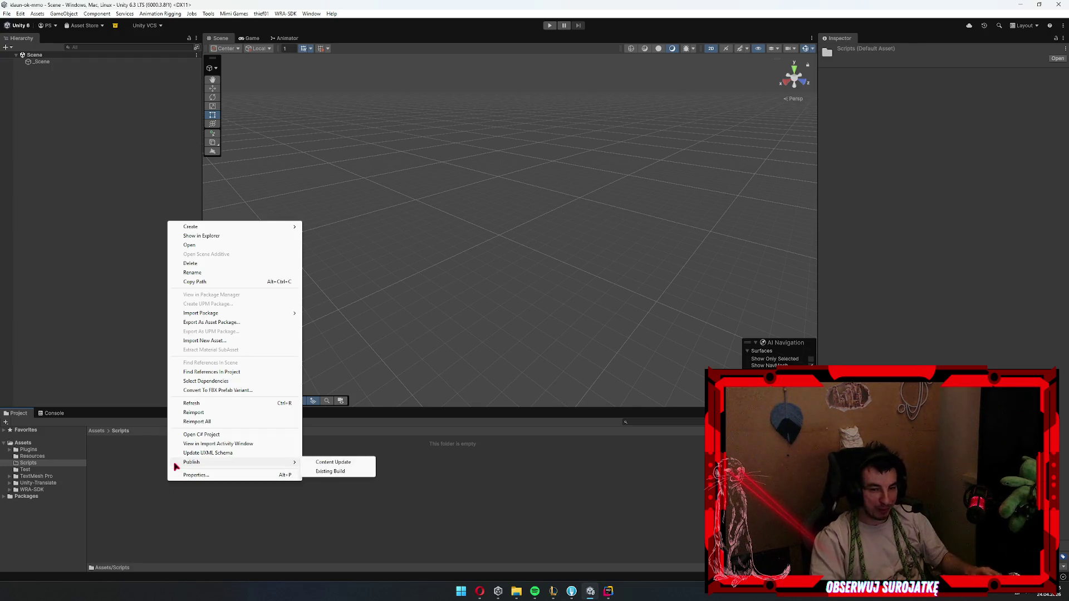
{"action": "key", "text": "Escape"}
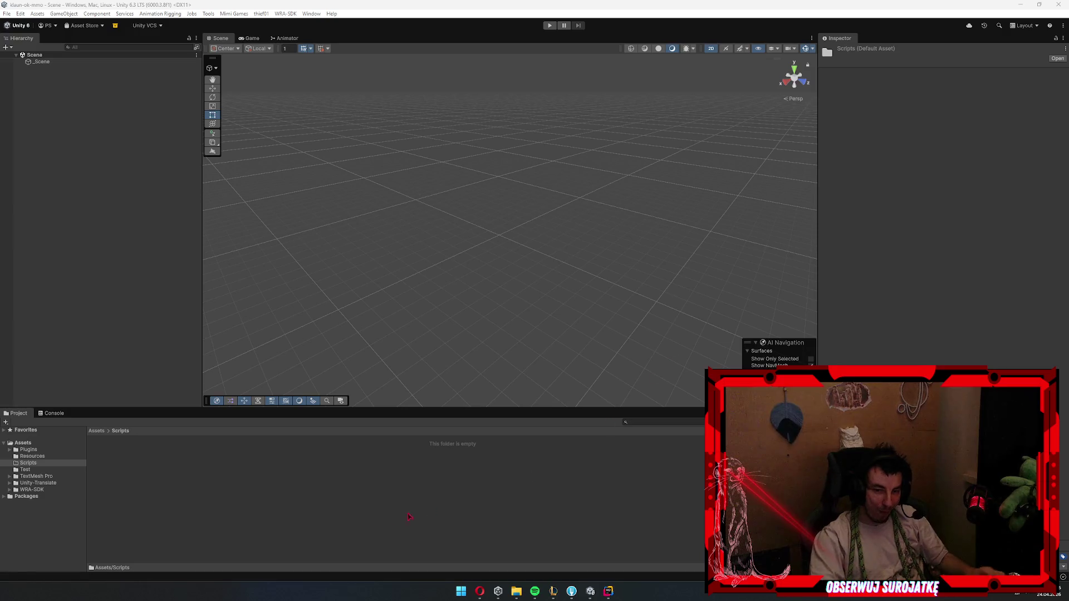
{"action": "left_click", "coordinate": [361, 532]}
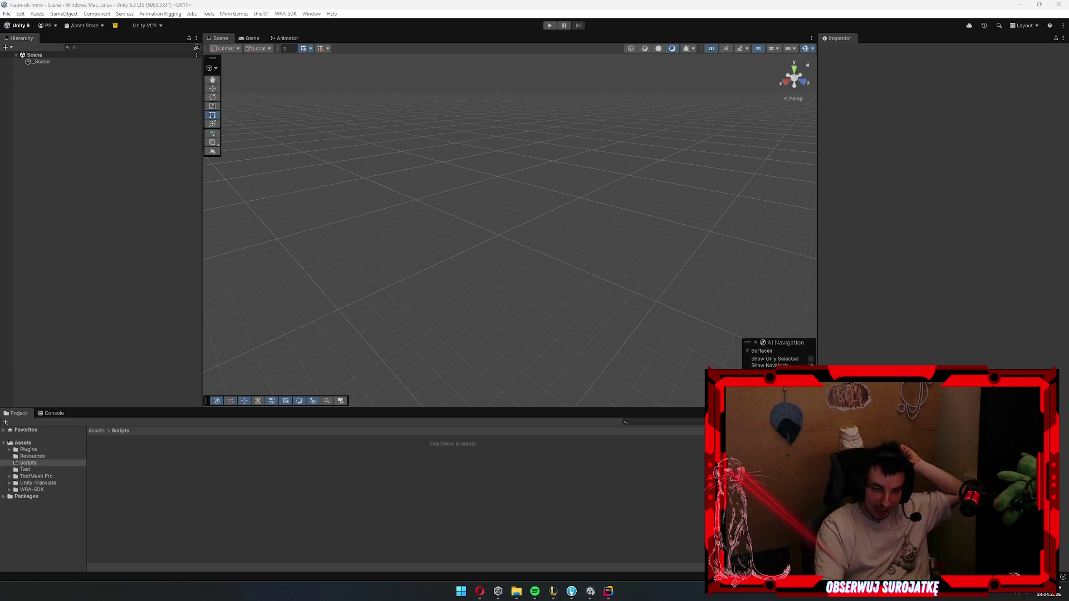
{"action": "right_click", "coordinate": [200, 510]}
{"action": "left_click", "coordinate": [164, 393]}
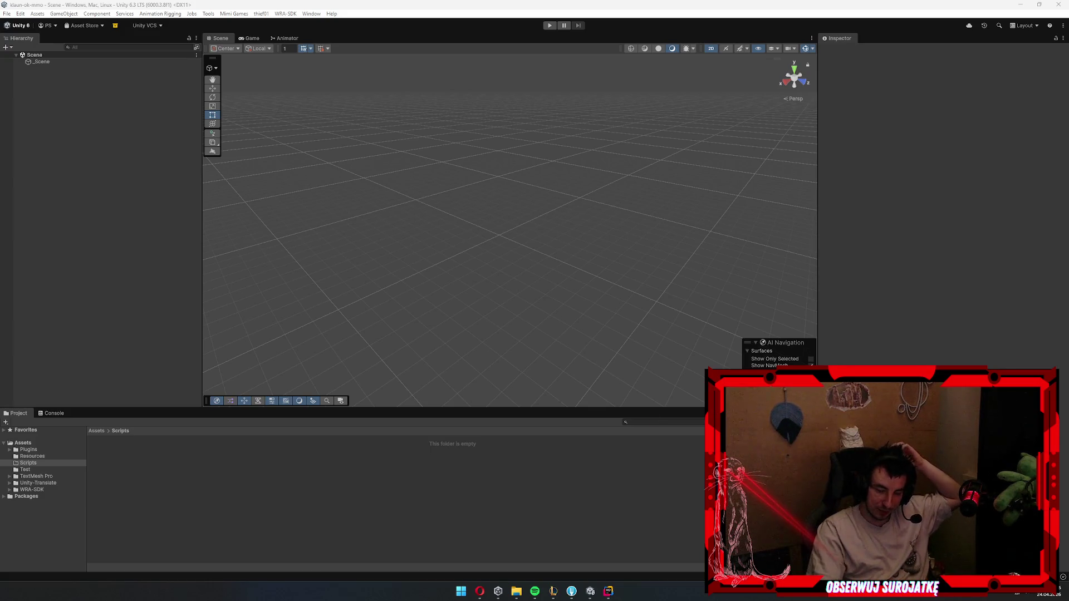
- Open the klaun-ok-mmo folder under D:\_Projects\Unity in File Explorer and create a new folder
{"action": "left_click", "coordinate": [608, 591]}
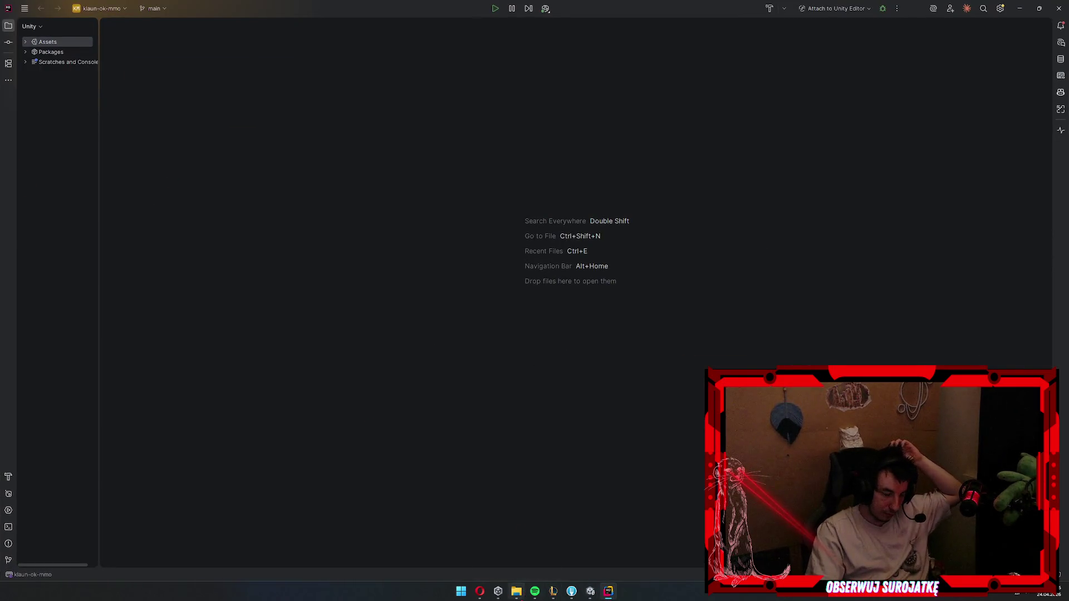
{"action": "left_click", "coordinate": [517, 591]}
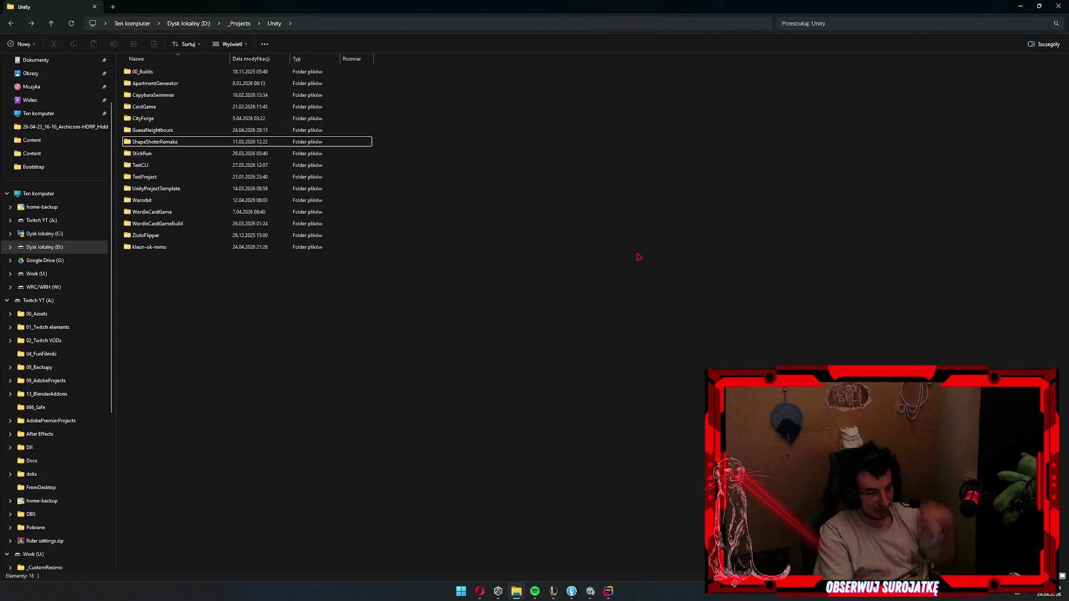
{"action": "key", "text": "k"}
{"action": "key", "text": "Return"}
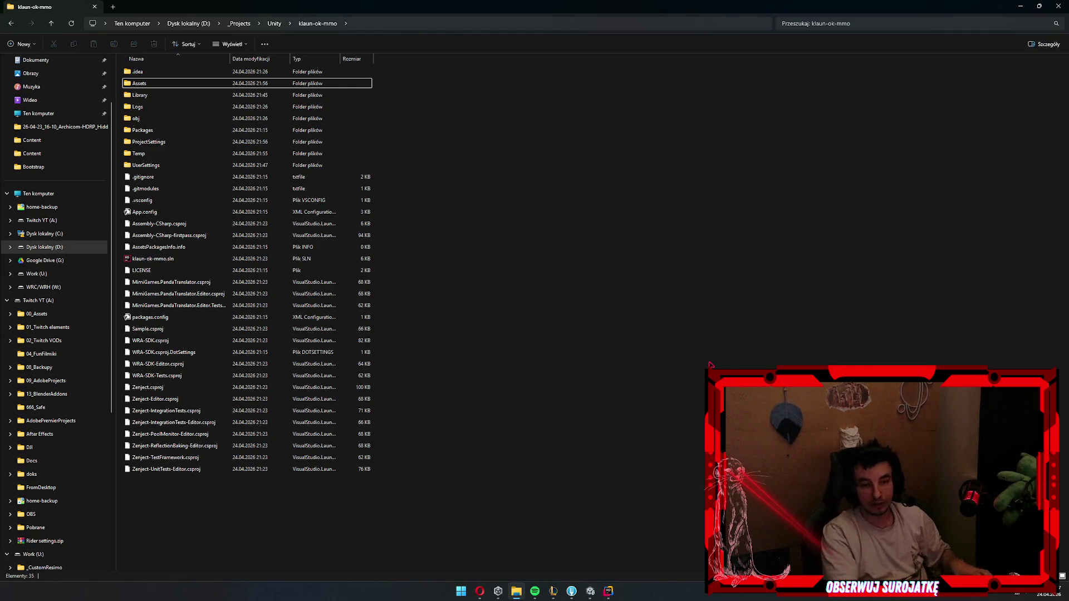
{"action": "key", "text": "ctrl+shift+n"}
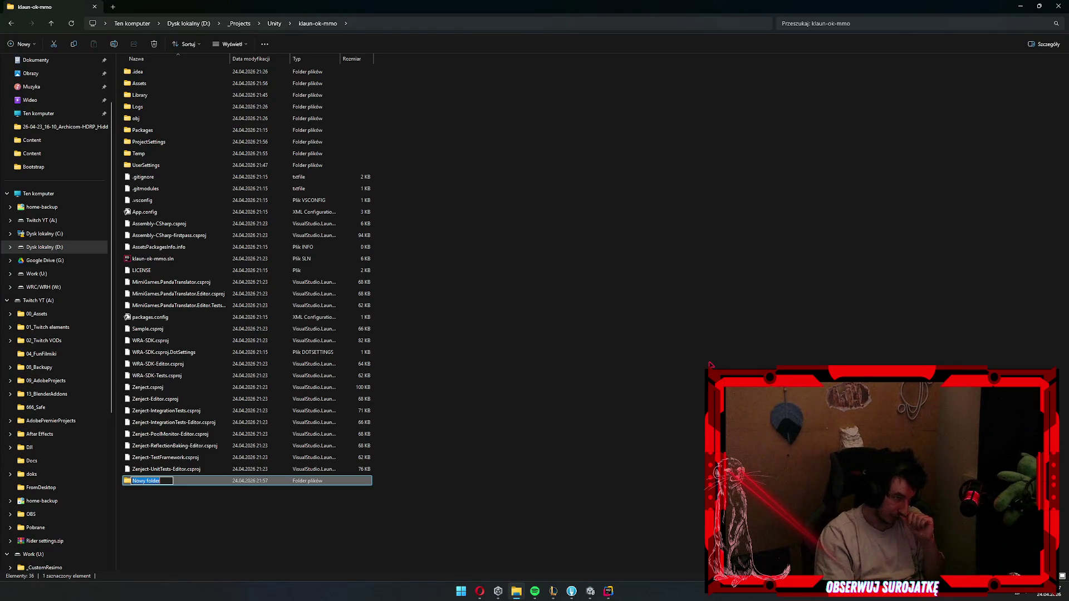
- Keep the default name 'Nowy folder', then reselect that folder to rename it
{"action": "key", "text": "Return"}
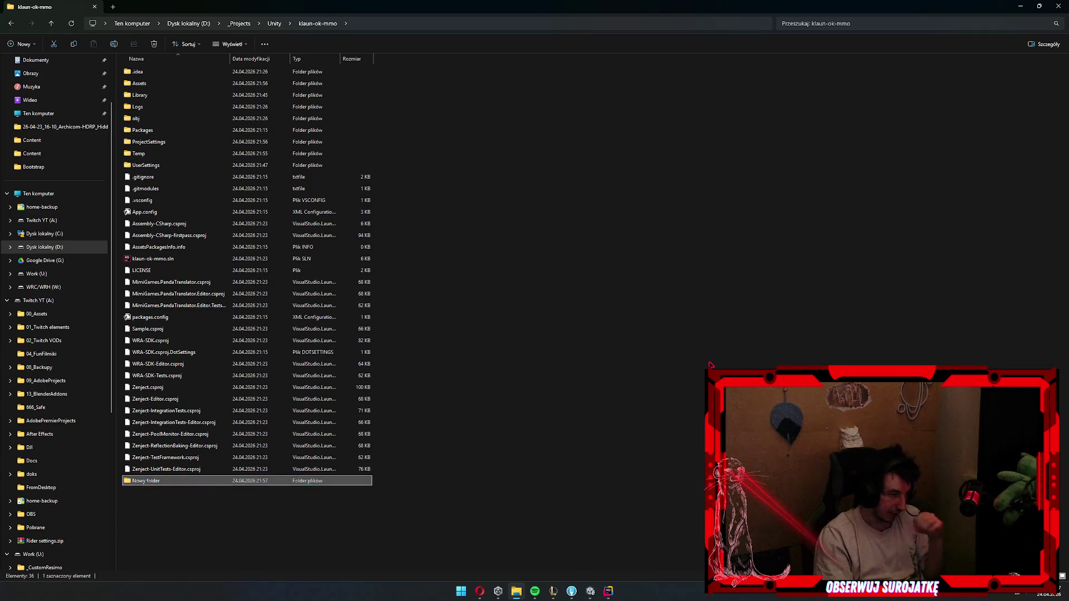
{"action": "key", "text": "alt+Tab"}
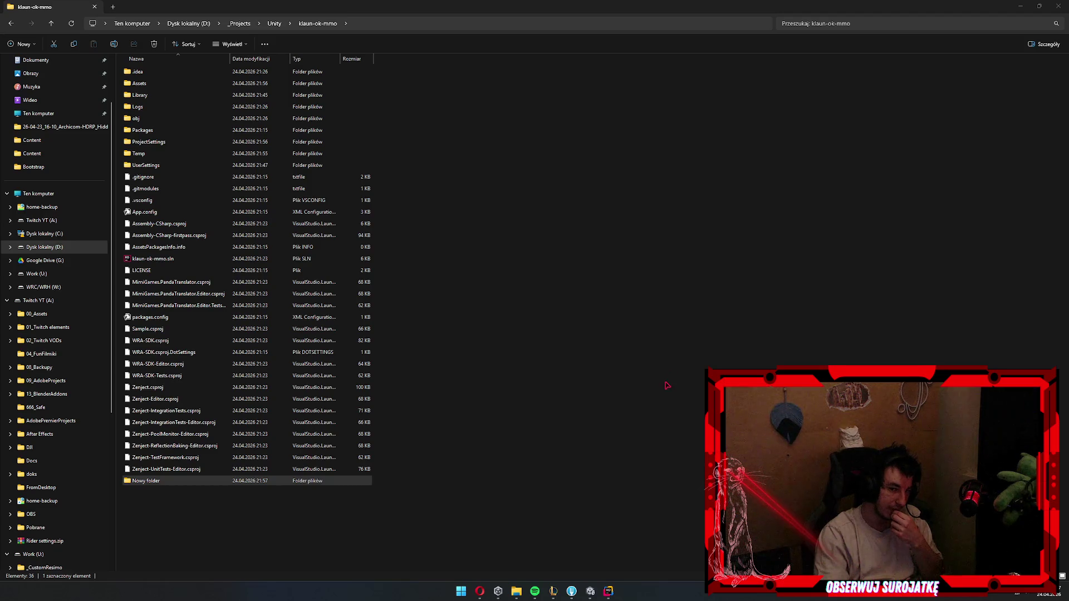
{"action": "left_click", "coordinate": [561, 432]}
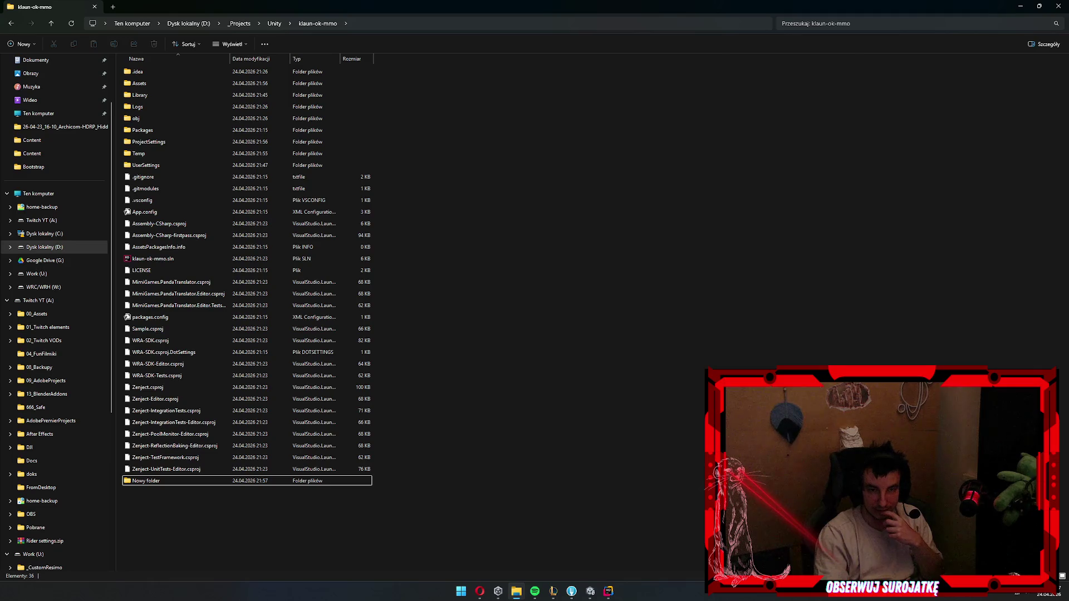
{"action": "key", "text": "alt+Tab"}
{"action": "key", "text": "alt+Tab"}
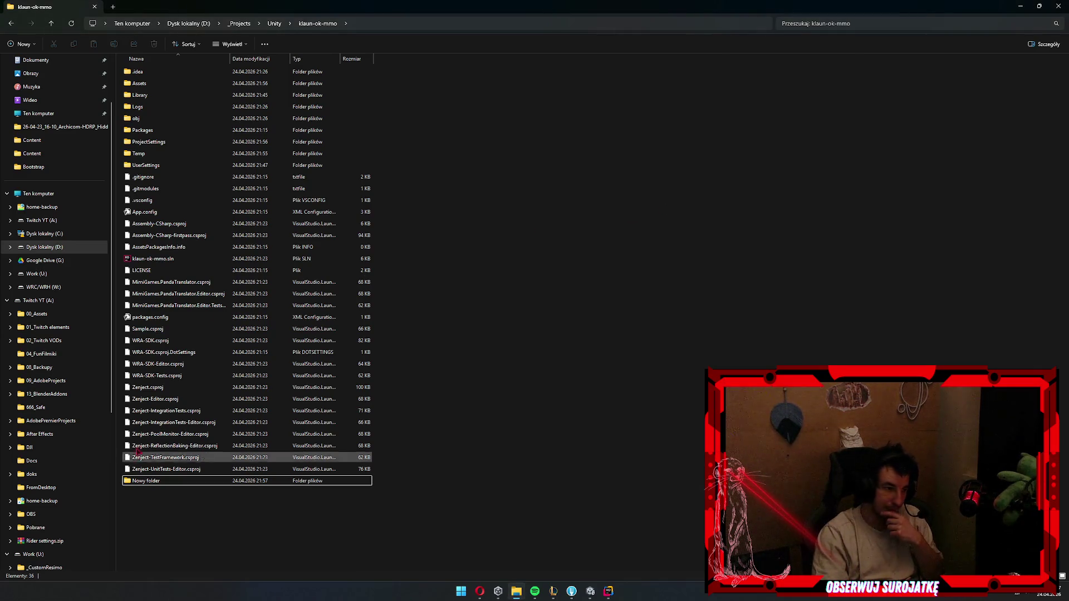
{"action": "key", "text": "Down"}
{"action": "key", "text": "F2"}
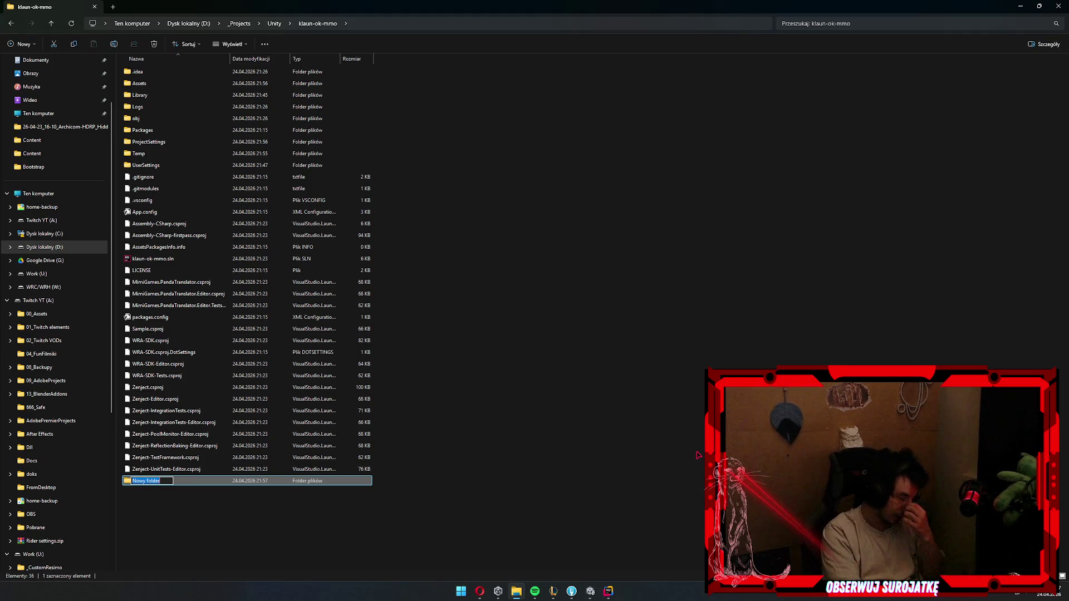
- Rename the new folder to 'client' and move all other project items into it
{"action": "type", "text": "client"}
{"action": "key", "text": "Return"}
{"action": "key", "text": "ctrl+a"}
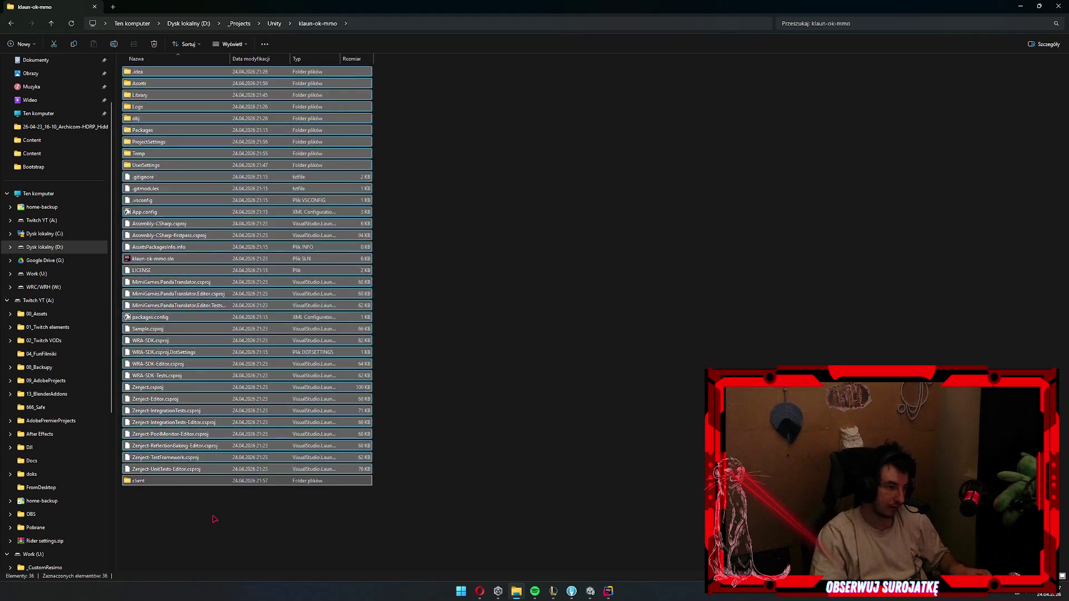
{"action": "left_click", "coordinate": [139, 480], "text": "ctrl"}
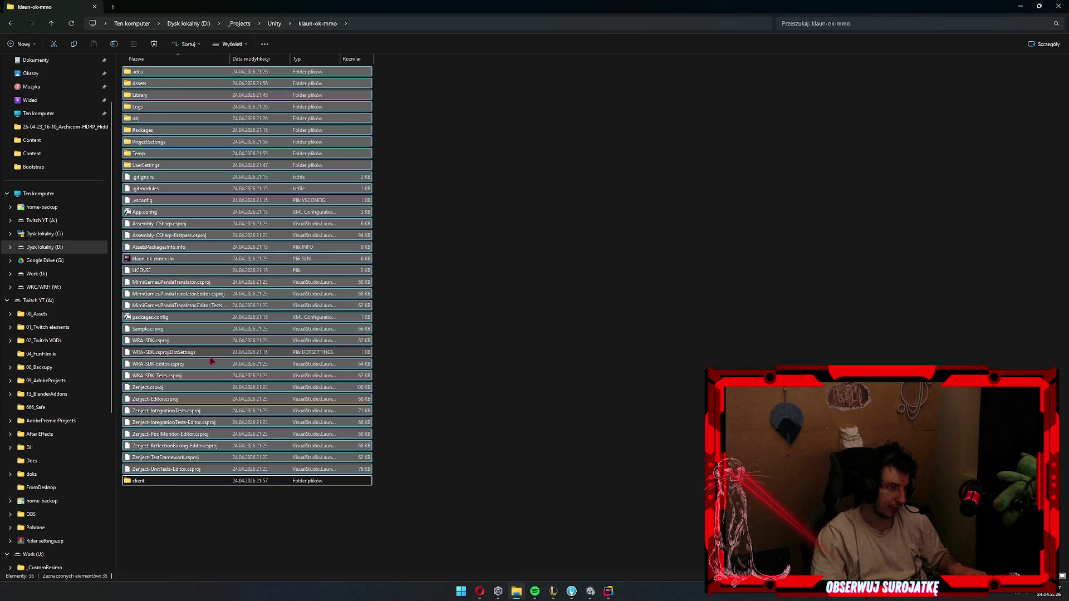
{"action": "double_click", "coordinate": [142, 481]}
{"action": "key", "text": "ctrl+v"}
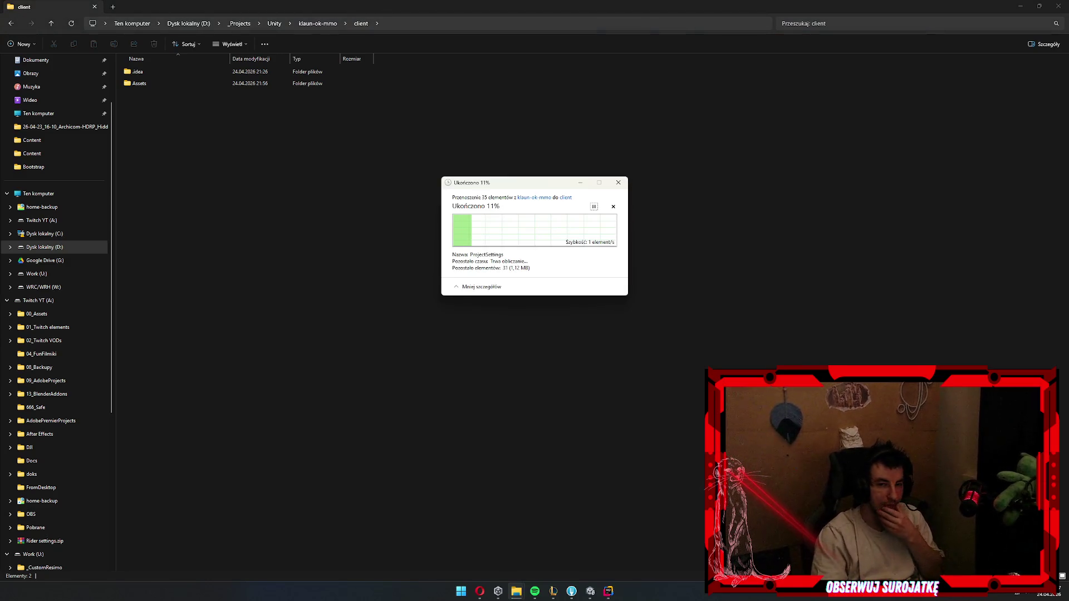
- Close the Unity editor without saving the scene
{"action": "right_click", "coordinate": [591, 592]}
{"action": "left_click", "coordinate": [556, 568]}
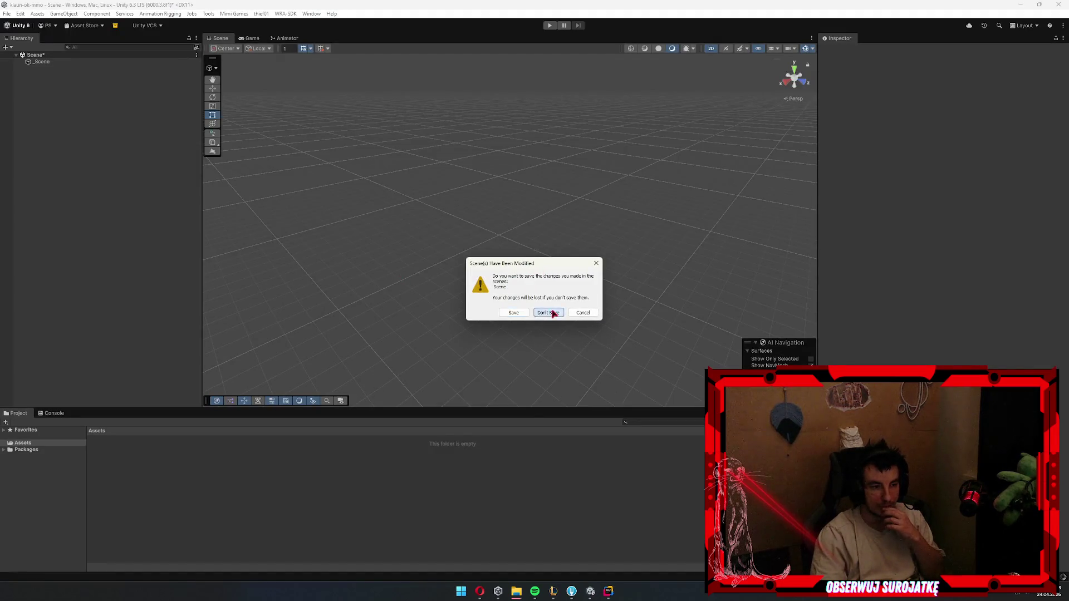
{"action": "left_click", "coordinate": [548, 313]}
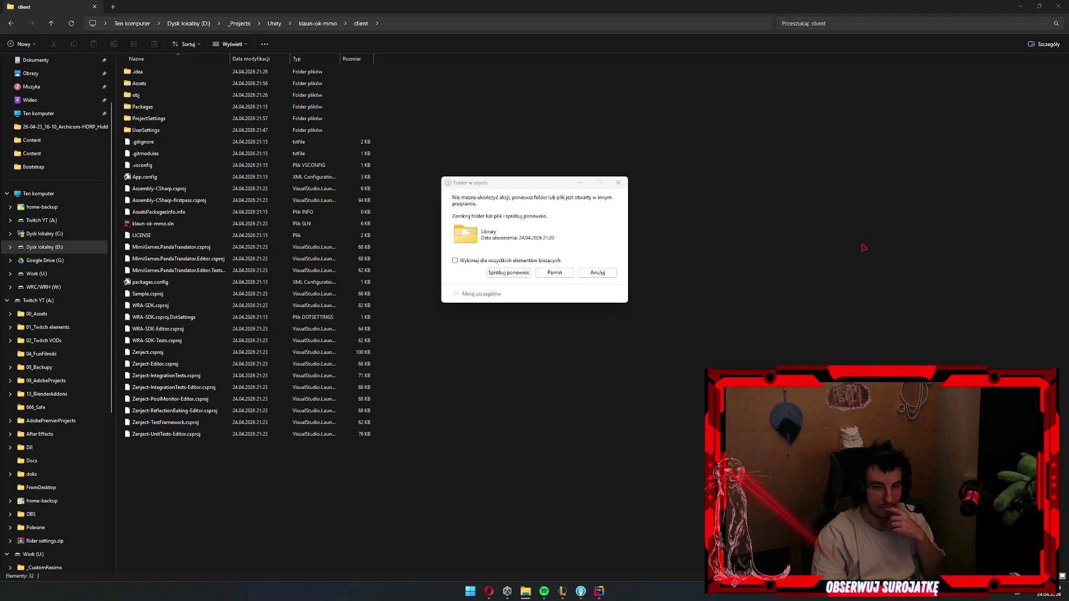
- Retry the locked Library move, skip the missing Temp folder, and return to klaun-ok-mmo
{"action": "left_click", "coordinate": [508, 272]}
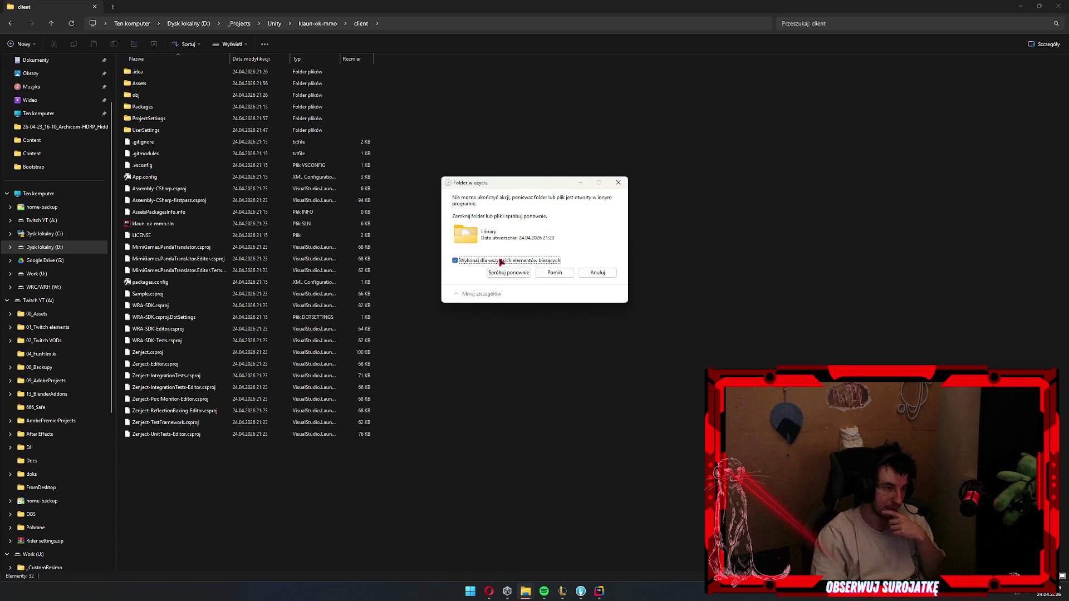
{"action": "left_click", "coordinate": [509, 272]}
{"action": "left_click", "coordinate": [508, 272]}
{"action": "left_click", "coordinate": [508, 272]}
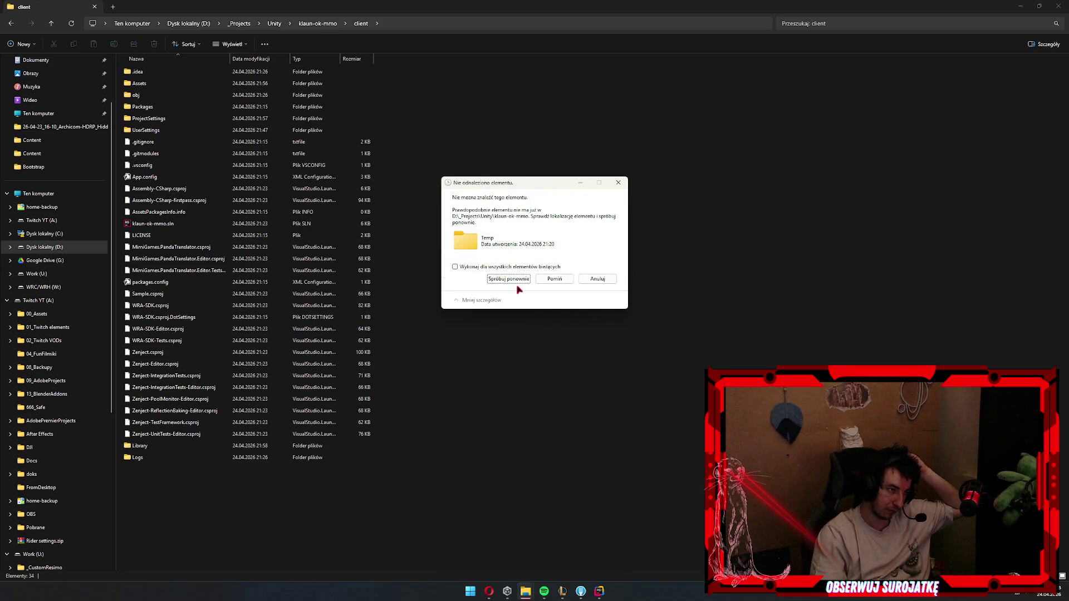
{"action": "left_click", "coordinate": [518, 275]}
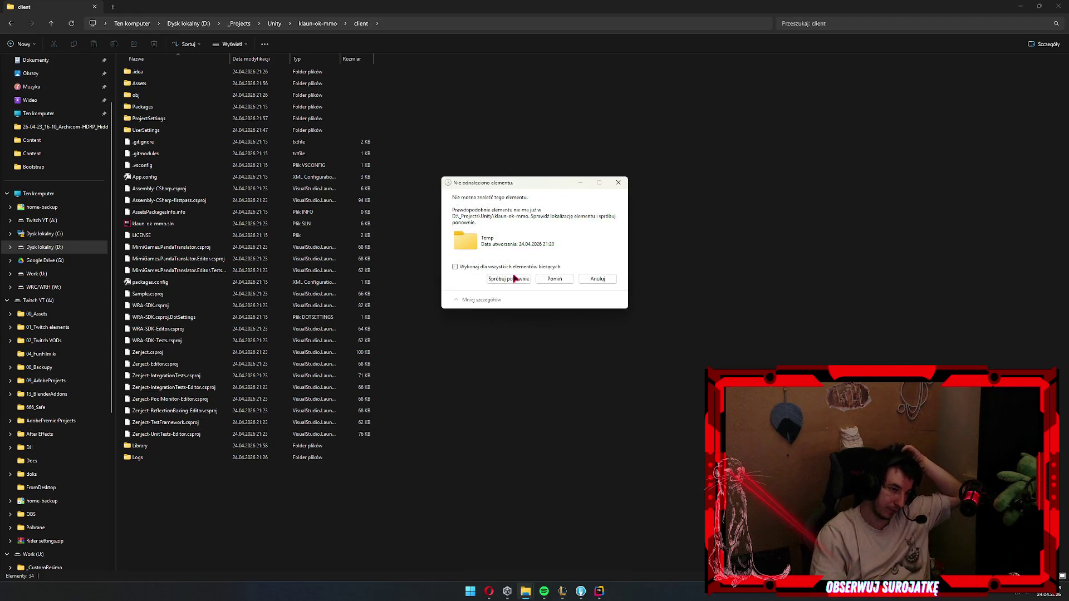
{"action": "left_click", "coordinate": [516, 277]}
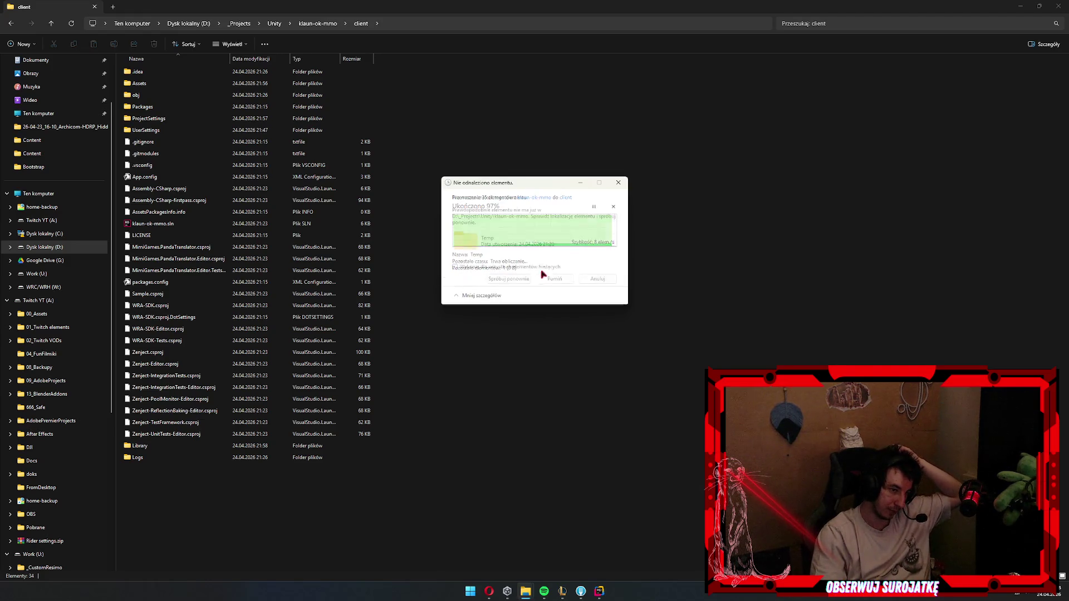
{"action": "left_click", "coordinate": [553, 279]}
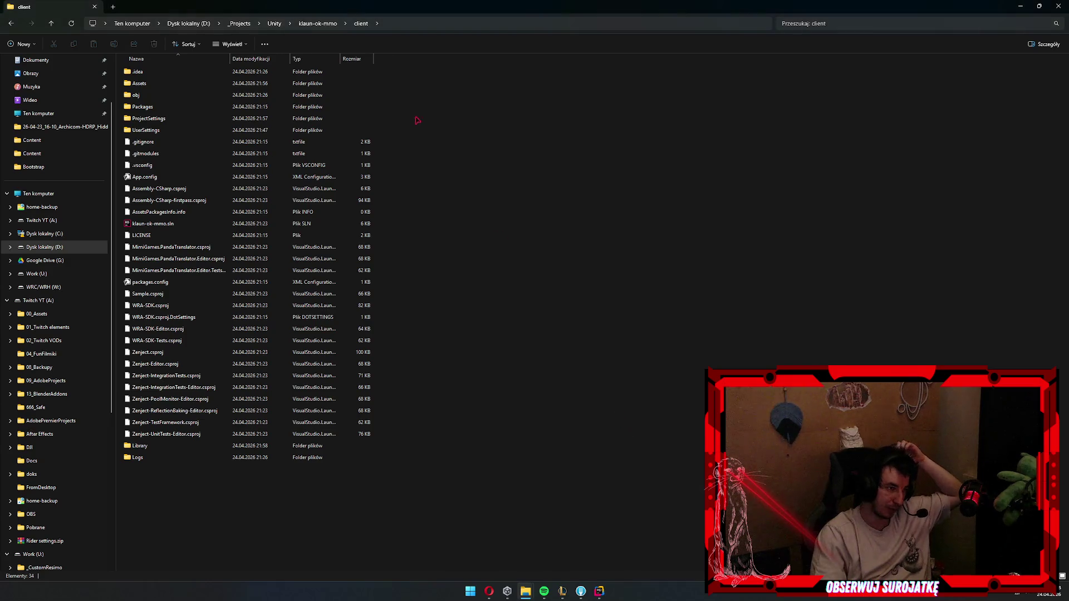
{"action": "left_click", "coordinate": [314, 25]}
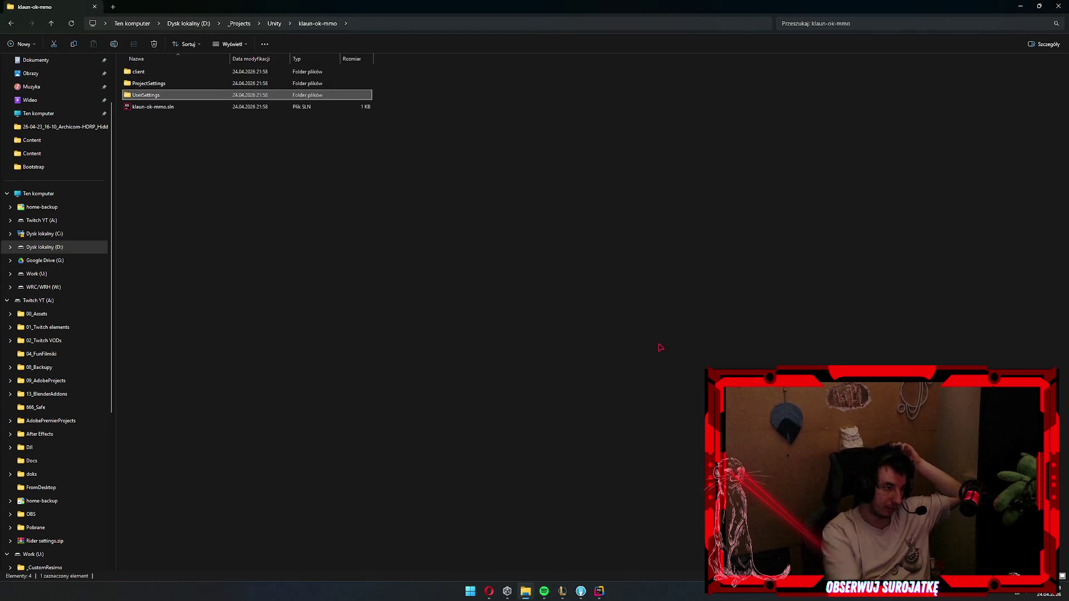
- Move the remaining project items into the client folder, replacing the duplicates
{"action": "key", "text": "Up"}
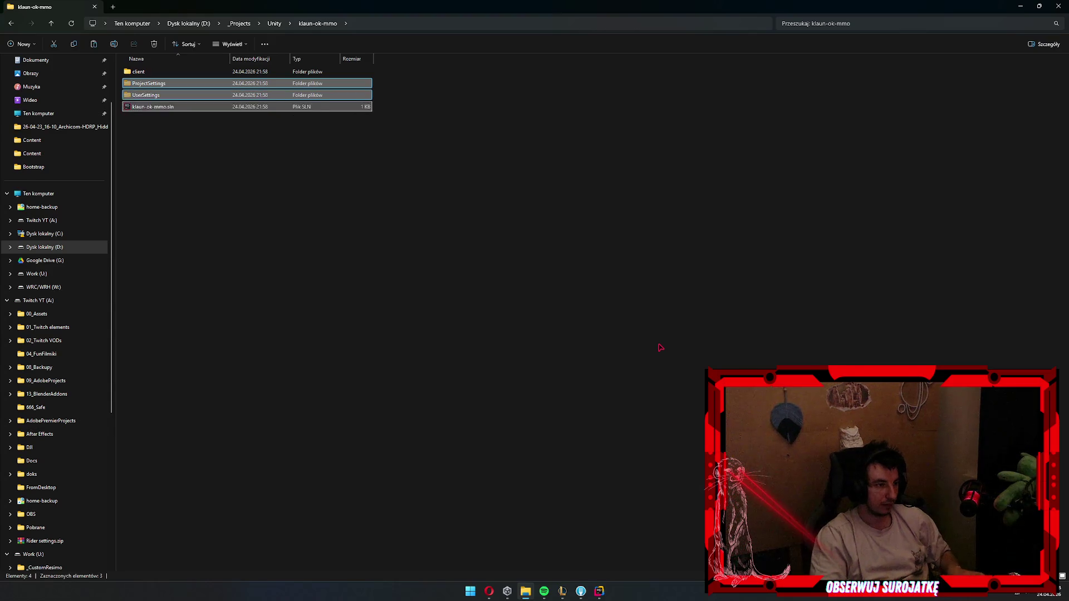
{"action": "key", "text": "alt+Left"}
{"action": "key", "text": "ctrl+z"}
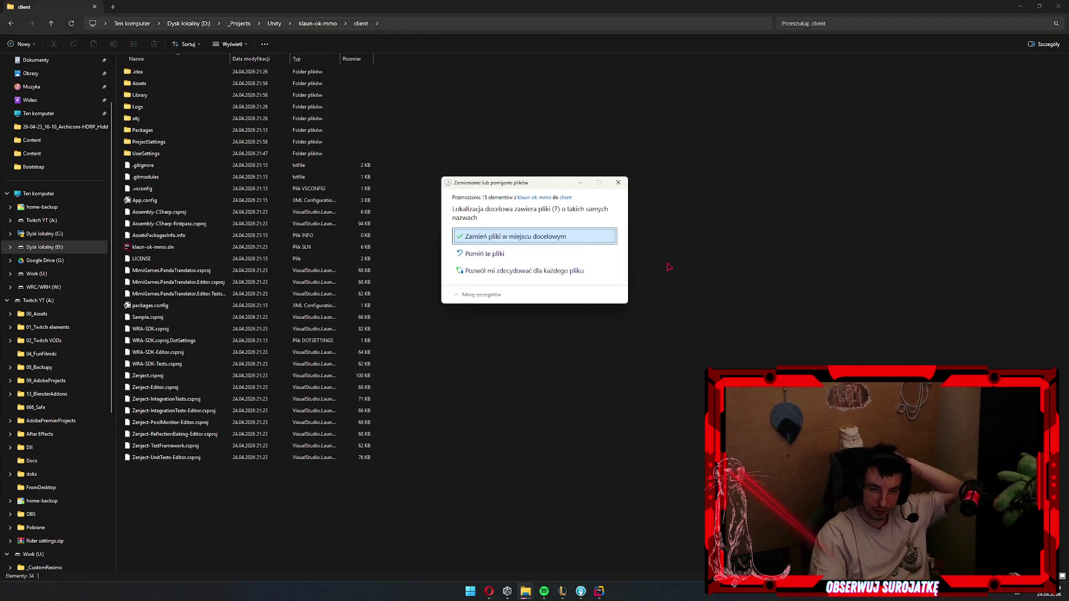
{"action": "left_click", "coordinate": [565, 245]}
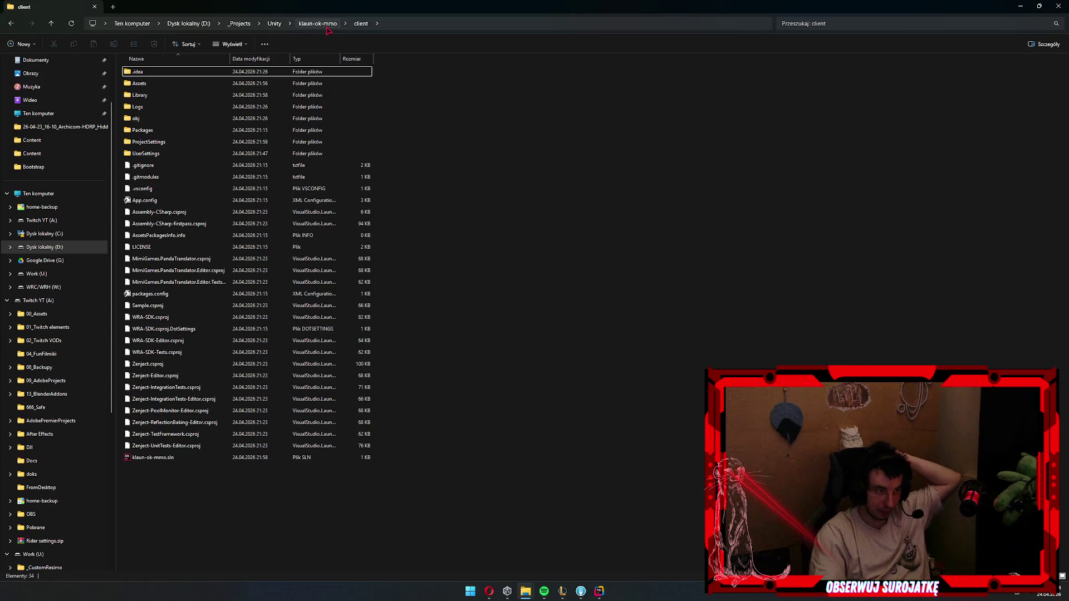
- Create an empty folder named server beside client in klaun-ok-mmo
{"action": "key", "text": "alt+Up"}
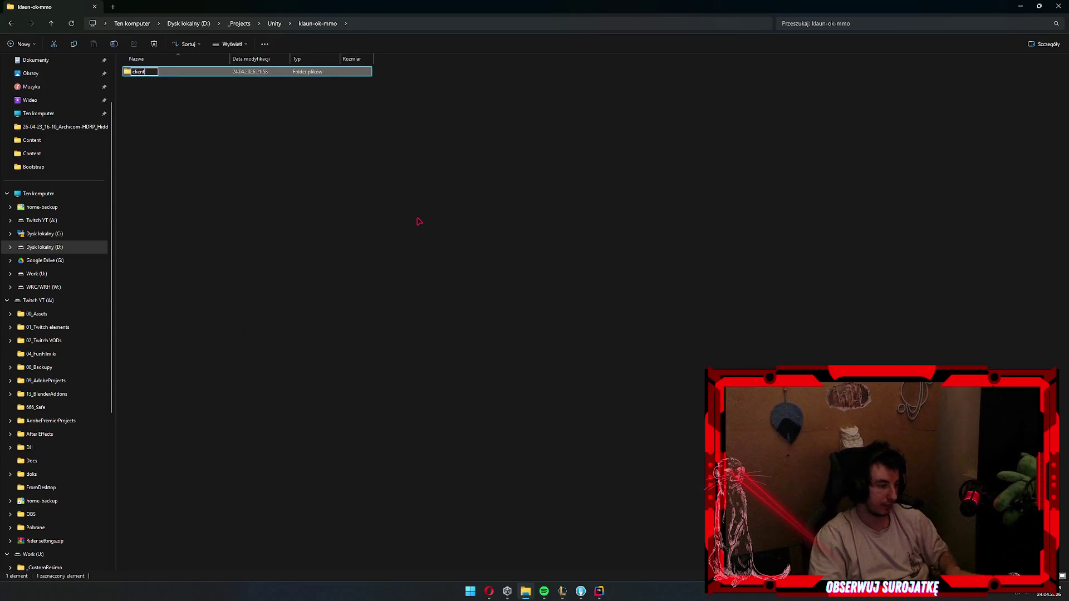
{"action": "key", "text": "ctrl+shift+n"}
{"action": "type", "text": "server"}
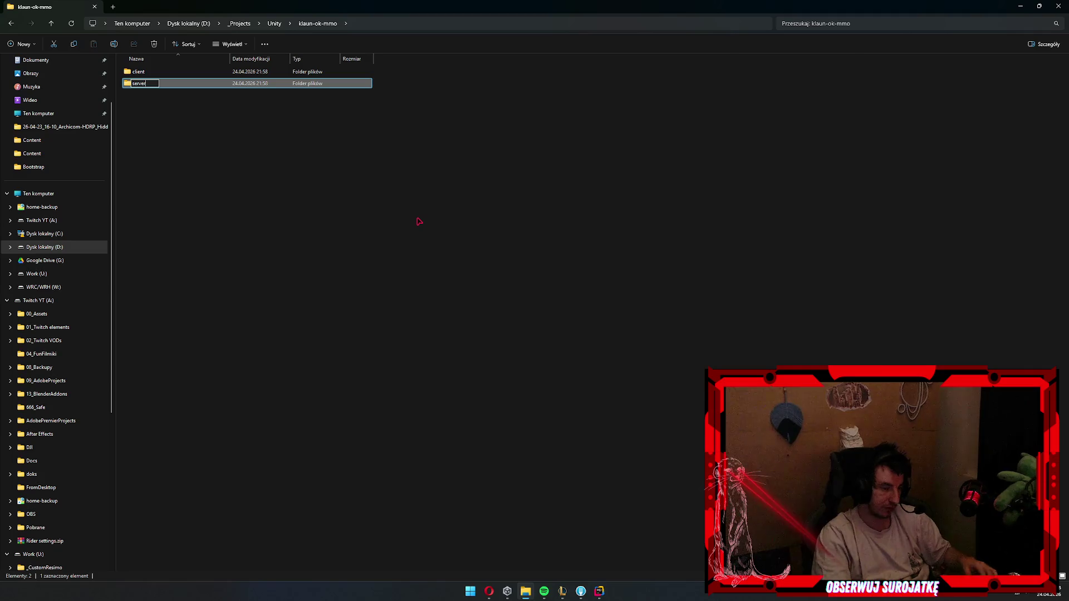
{"action": "key", "text": "Return"}
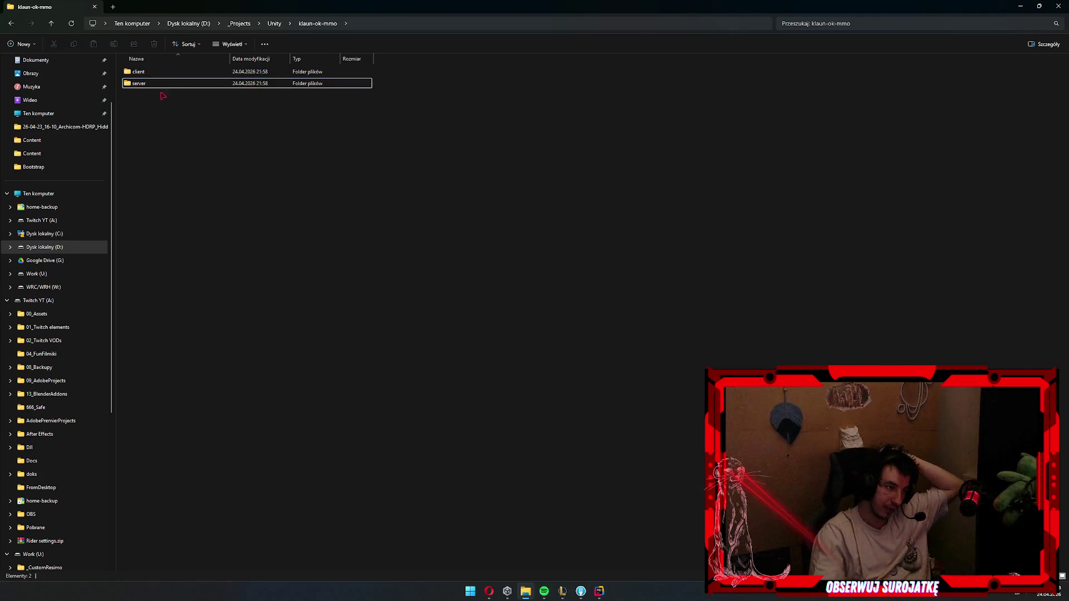
{"action": "double_click", "coordinate": [161, 84]}
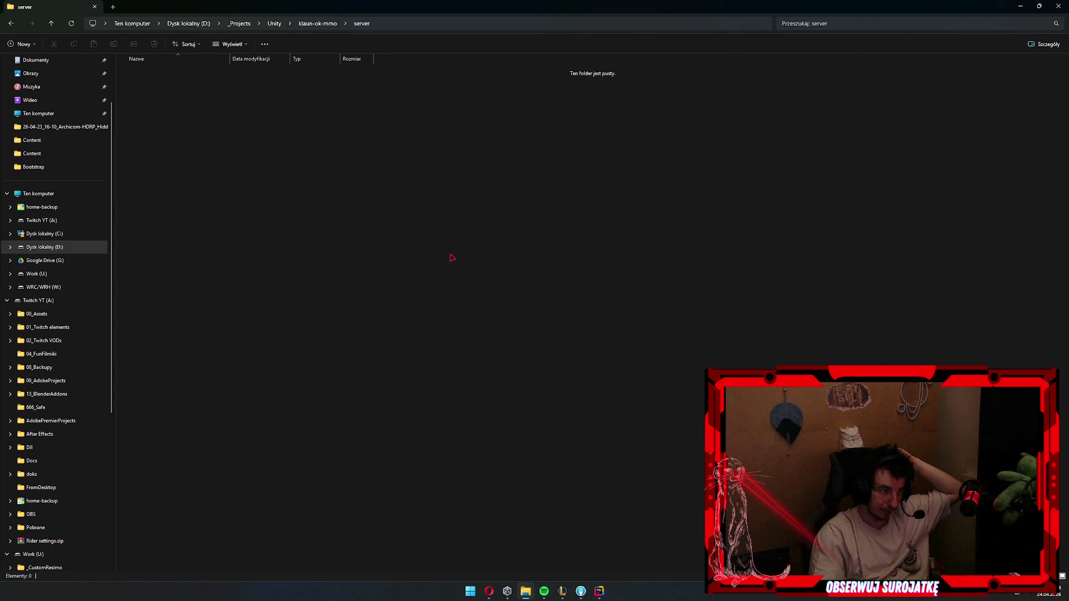
{"action": "key", "text": "alt+Up"}
{"action": "left_click", "coordinate": [581, 590]}
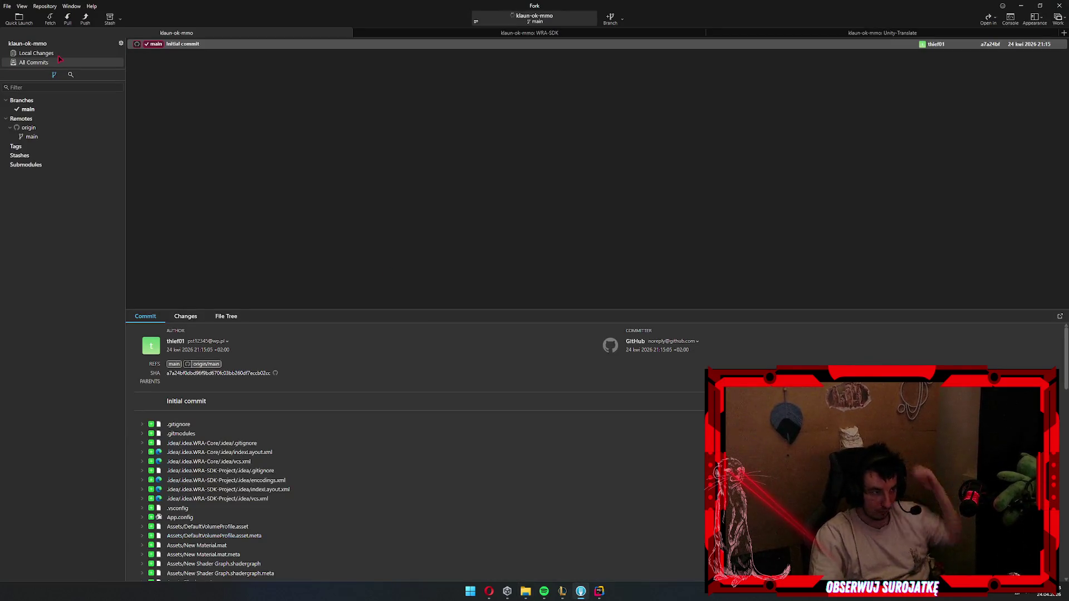
- Stage all unstaged client changes in Fork and enter the commit subject 'mv'
{"action": "left_click", "coordinate": [43, 54]}
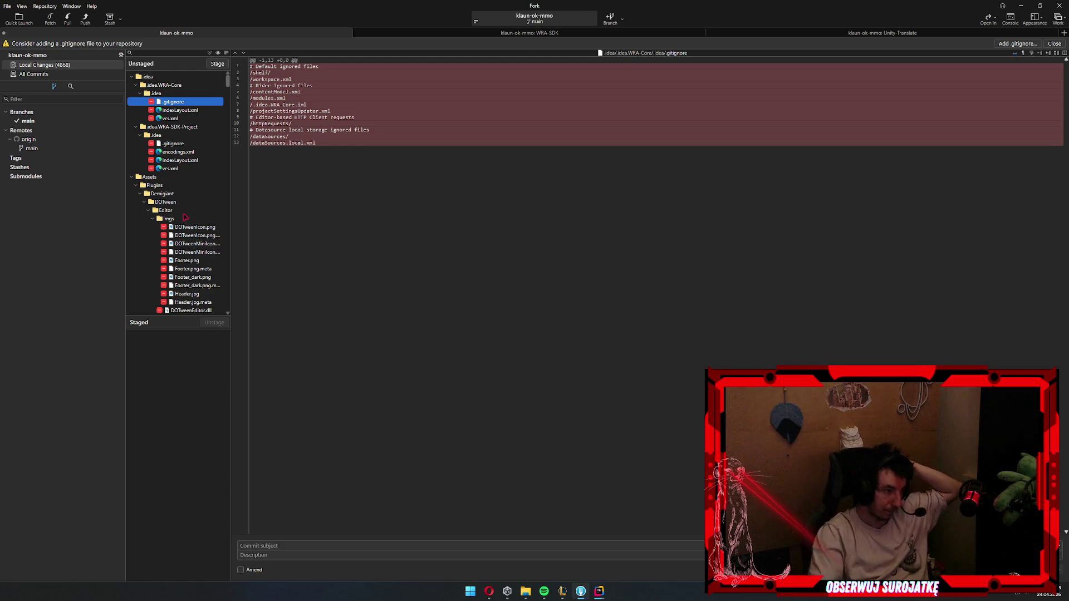
{"action": "left_click", "coordinate": [183, 202]}
{"action": "key", "text": "ctrl+a"}
{"action": "key", "text": "Return"}
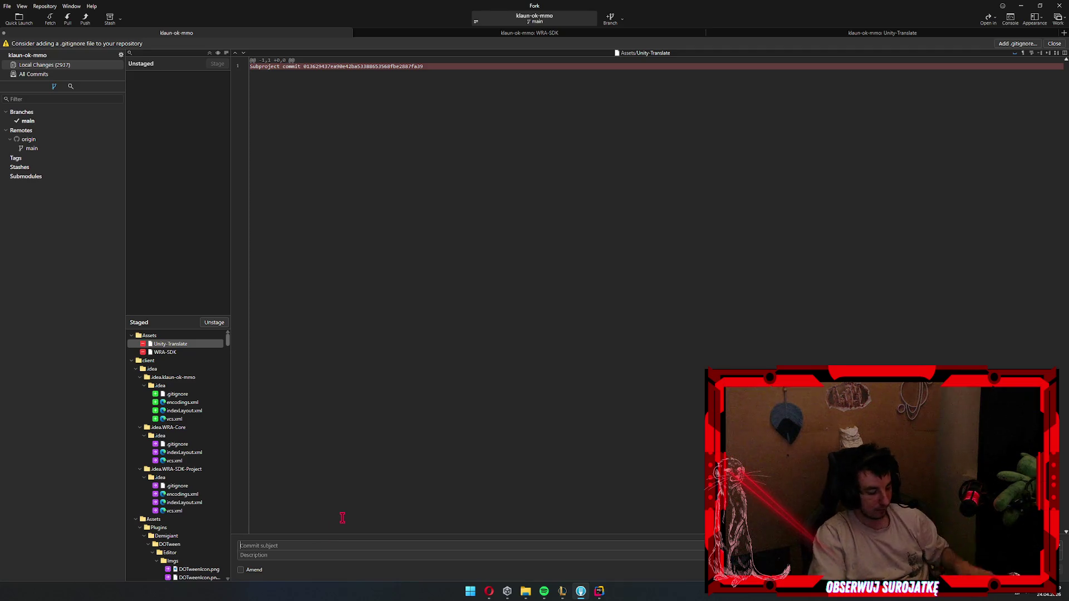
{"action": "type", "text": "mv"}
- Move .gitmodules from the client folder up into the klaun-ok-mmo root
{"action": "left_click", "coordinate": [989, 18]}
{"action": "double_click", "coordinate": [139, 83]}
{"action": "key", "text": "BackSpace"}
{"action": "key", "text": "Up"}
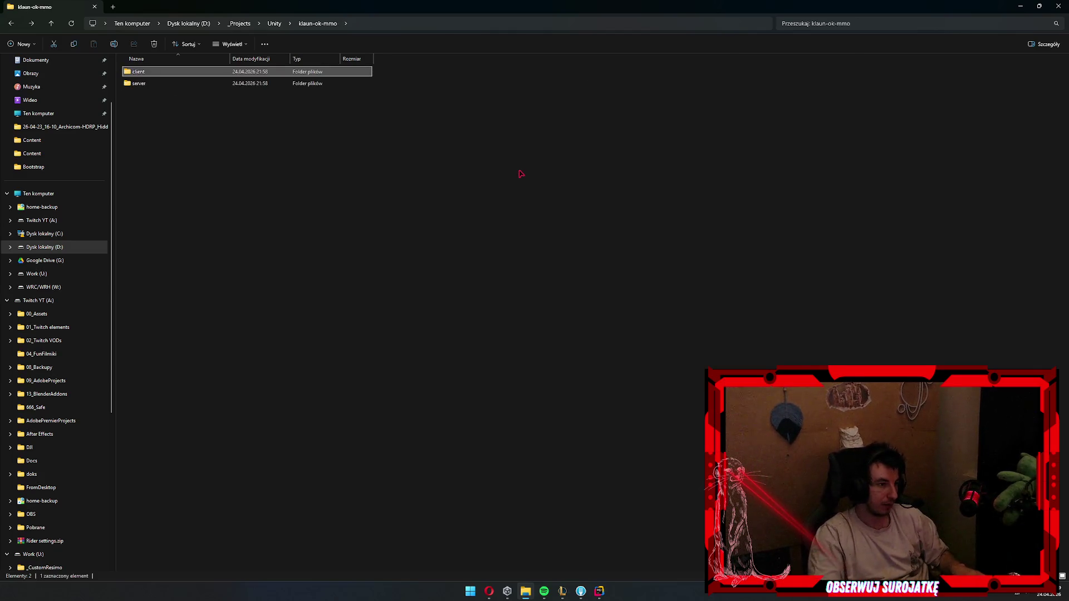
{"action": "key", "text": "Return"}
{"action": "type", "text": ".g"}
{"action": "key", "text": "Down"}
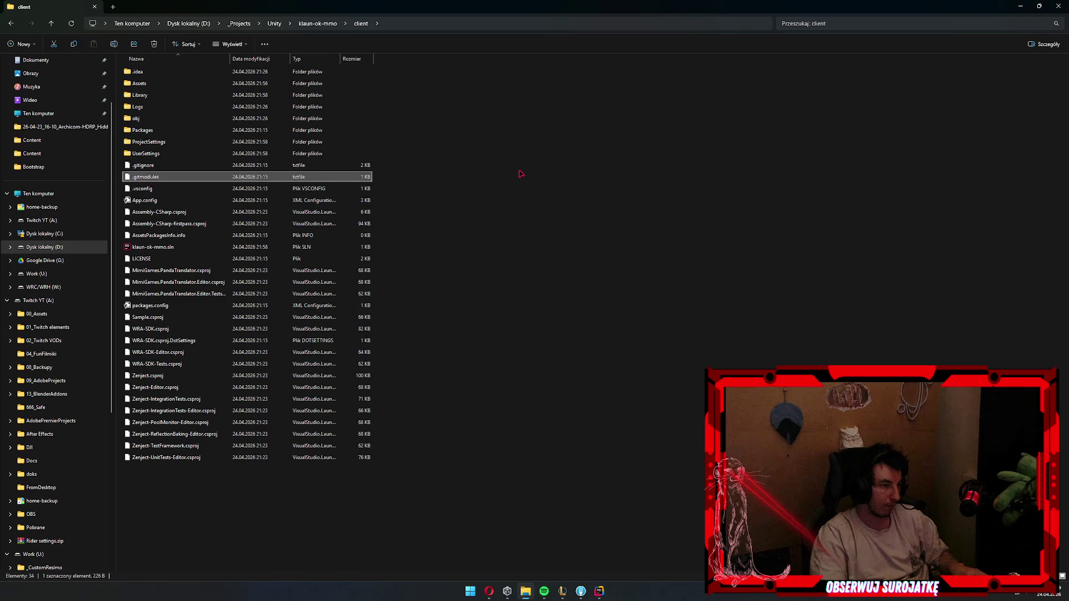
{"action": "key", "text": "BackSpace"}
{"action": "key", "text": "ctrl+v"}
- Launch Notepad from the Start search
{"action": "key", "text": "super"}
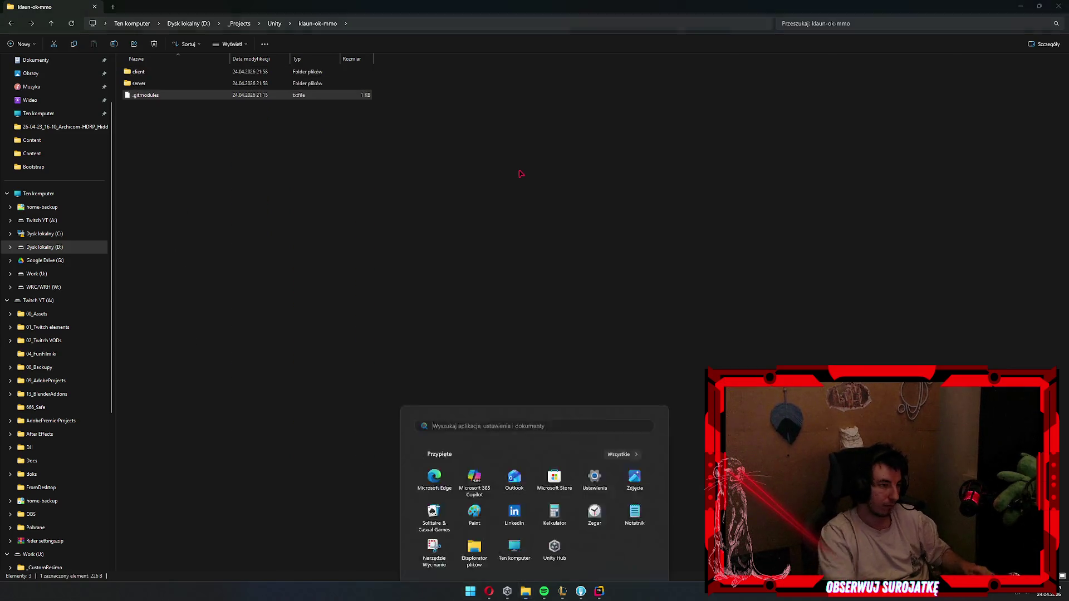
{"action": "type", "text": "no"}
{"action": "key", "text": "Return"}
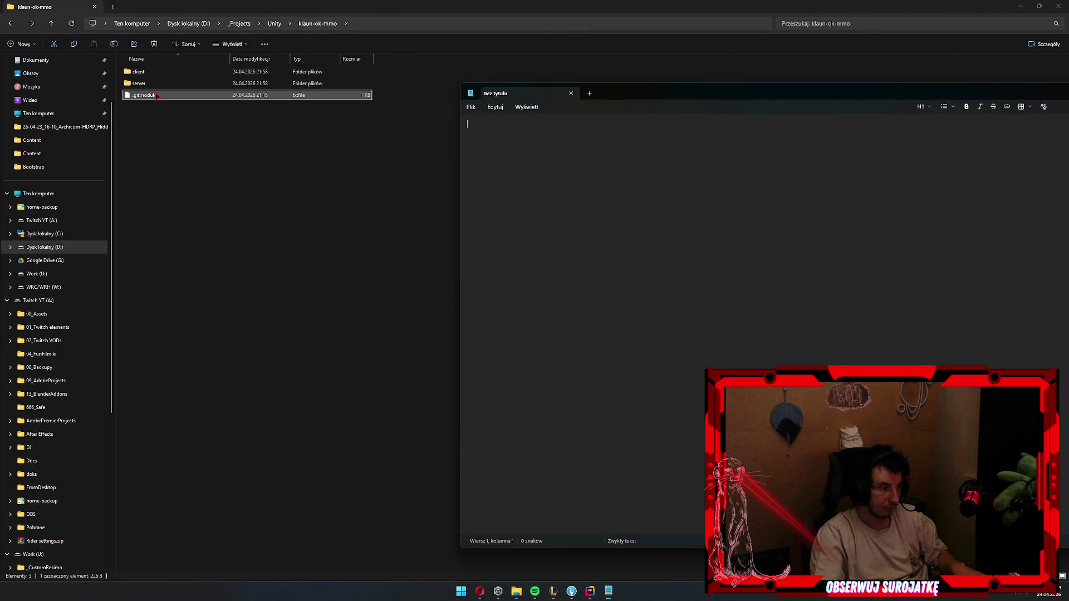
- Prefix the WRA-SDK and Unity-Translate paths in .gitmodules with Client/, then save and close
{"action": "left_click_drag", "start_coordinate": [145, 94], "coordinate": [641, 91]}
{"action": "mouse_move", "coordinate": [731, 96]}
{"action": "left_mouse_down"}
{"action": "mouse_move", "coordinate": [332, 370]}
{"action": "mouse_move", "coordinate": [400, 112]}
{"action": "mouse_move", "coordinate": [365, 86]}
{"action": "left_mouse_up"}
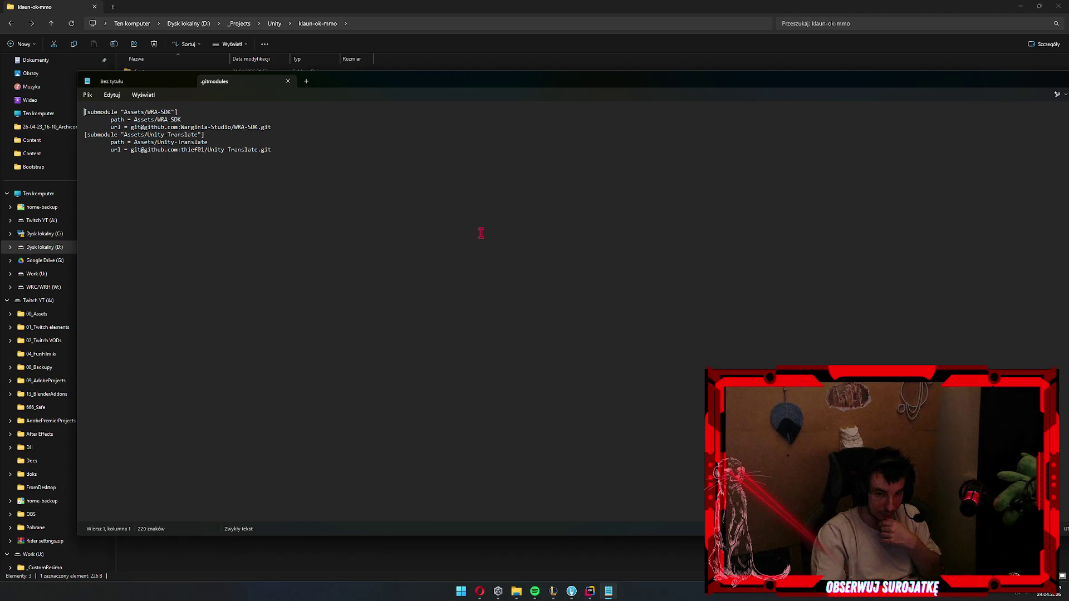
{"action": "left_click", "coordinate": [521, 204]}
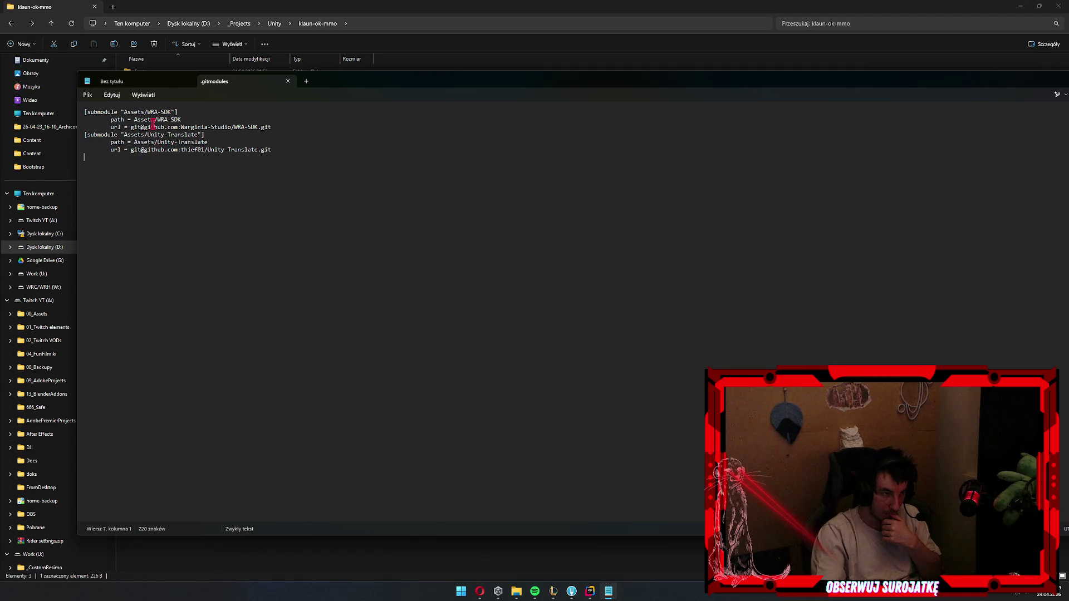
{"action": "left_click", "coordinate": [134, 119]}
{"action": "type", "text": "Client"}
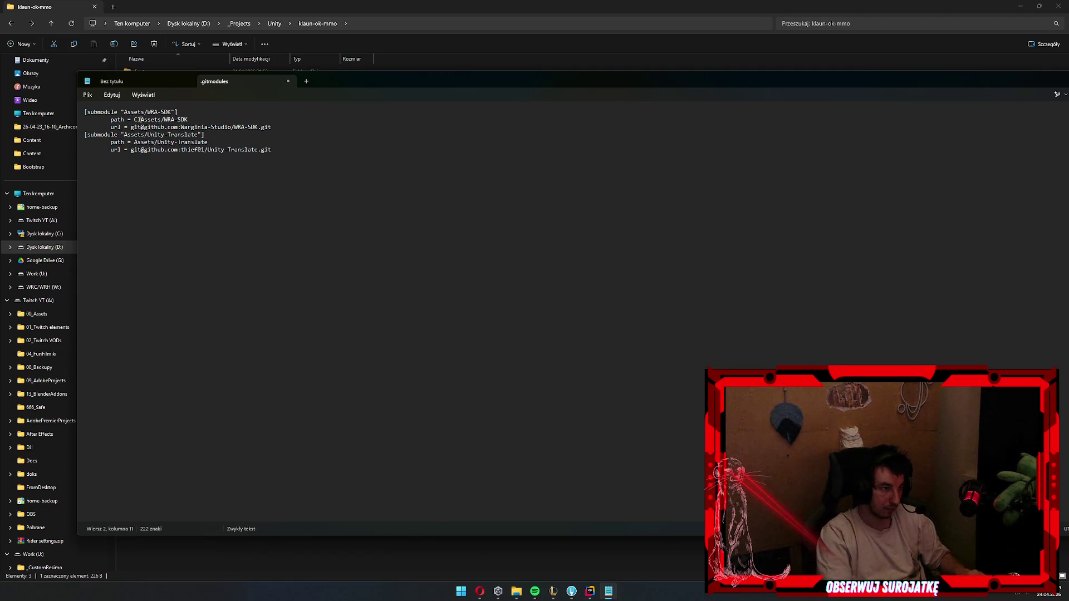
{"action": "type", "text": "/"}
{"action": "key", "text": "Down"}
{"action": "key", "text": "Down"}
{"action": "key", "text": "Down"}
{"action": "key", "text": "ctrl+Left"}
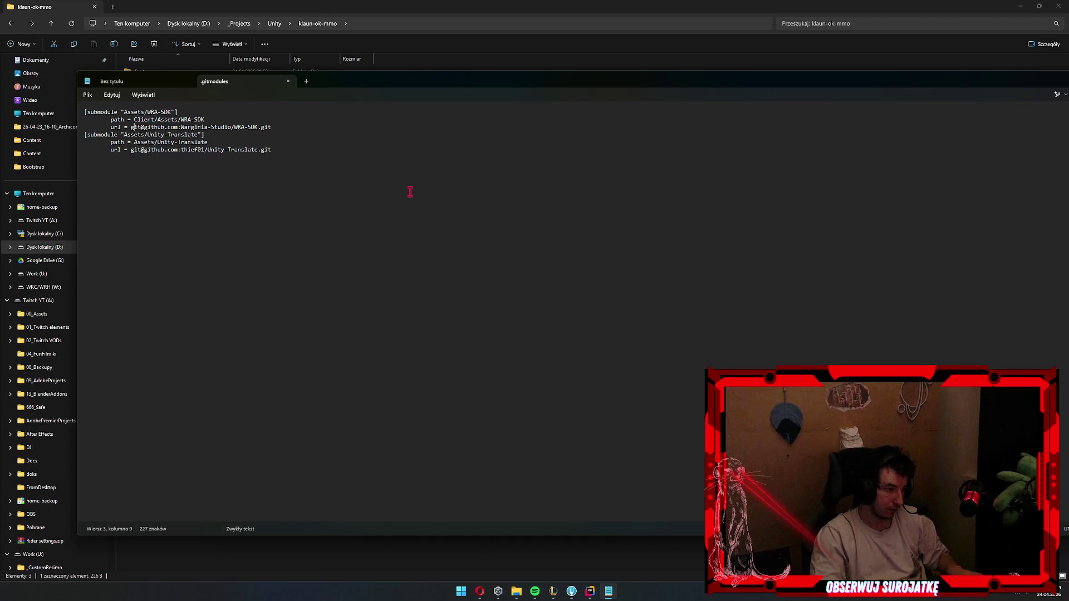
{"action": "type", "text": "Client/"}
{"action": "left_click", "coordinate": [493, 223]}
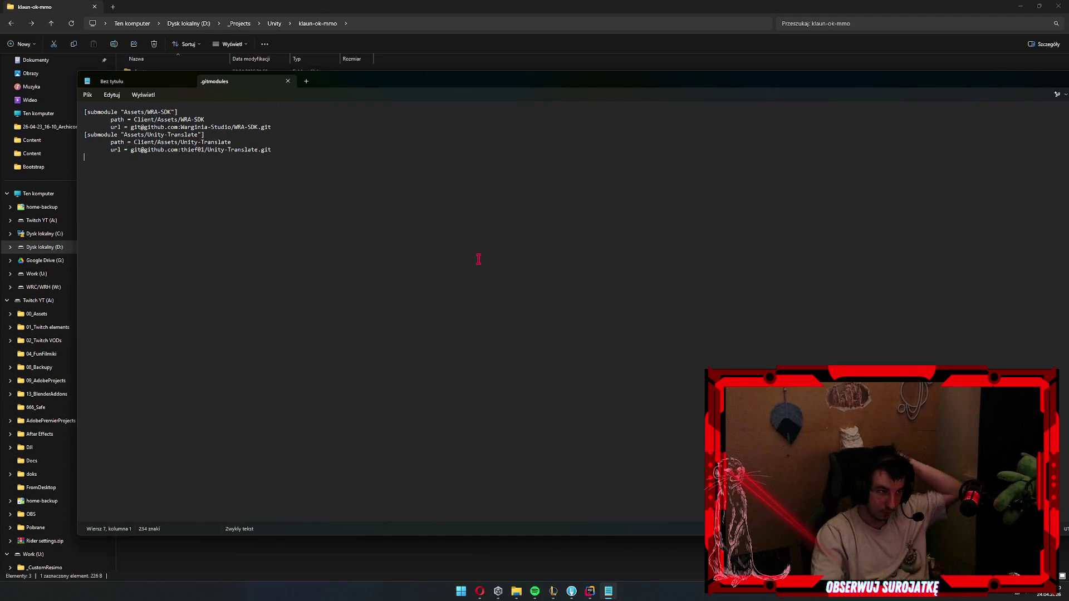
{"action": "key", "text": "ctrl+w"}
{"action": "key", "text": "ctrl+w"}
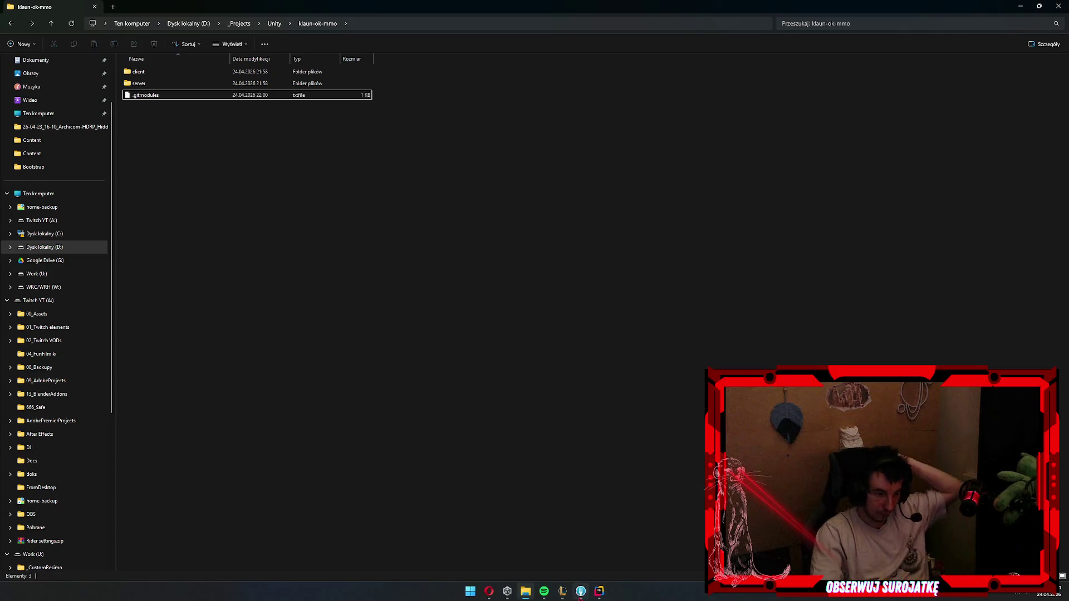
- Commit the staged .gitmodules changes as 'fix modules' and push main to origin
{"action": "left_click", "coordinate": [580, 592]}
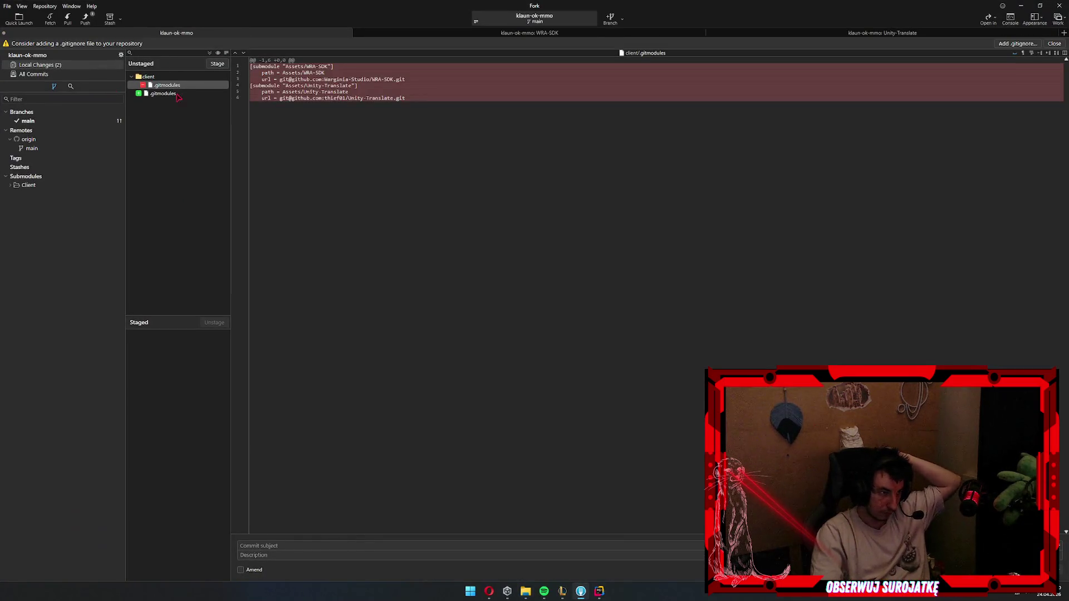
{"action": "left_click", "coordinate": [177, 95]}
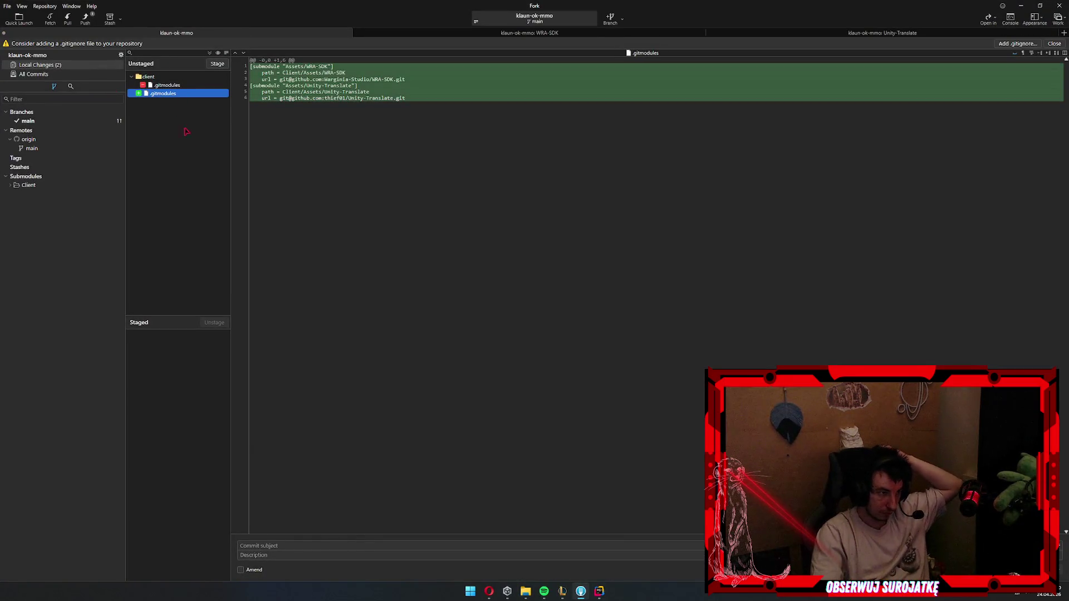
{"action": "key", "text": "ctrl+shift+s"}
{"action": "left_click", "coordinate": [278, 546]}
{"action": "type", "text": "fix modules"}
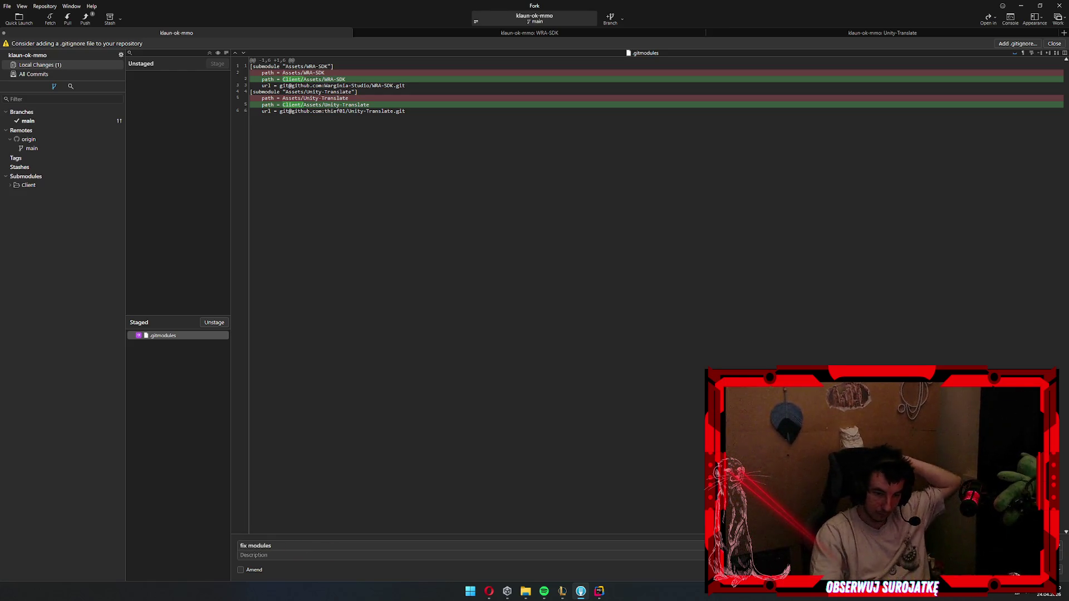
{"action": "key", "text": "ctrl+Return"}
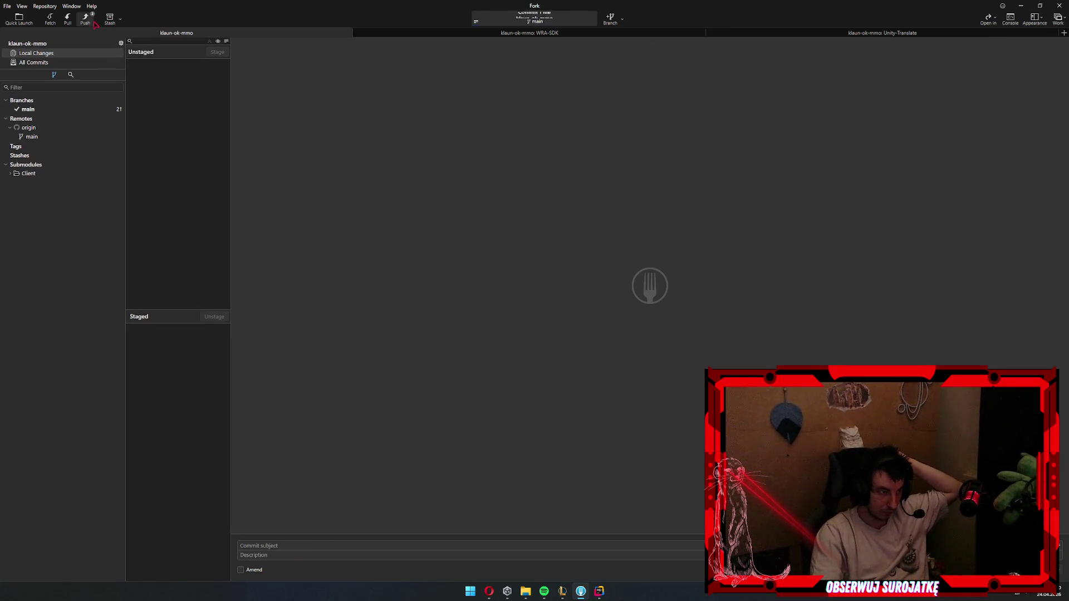
{"action": "left_click", "coordinate": [85, 18]}
{"action": "left_click", "coordinate": [590, 319]}
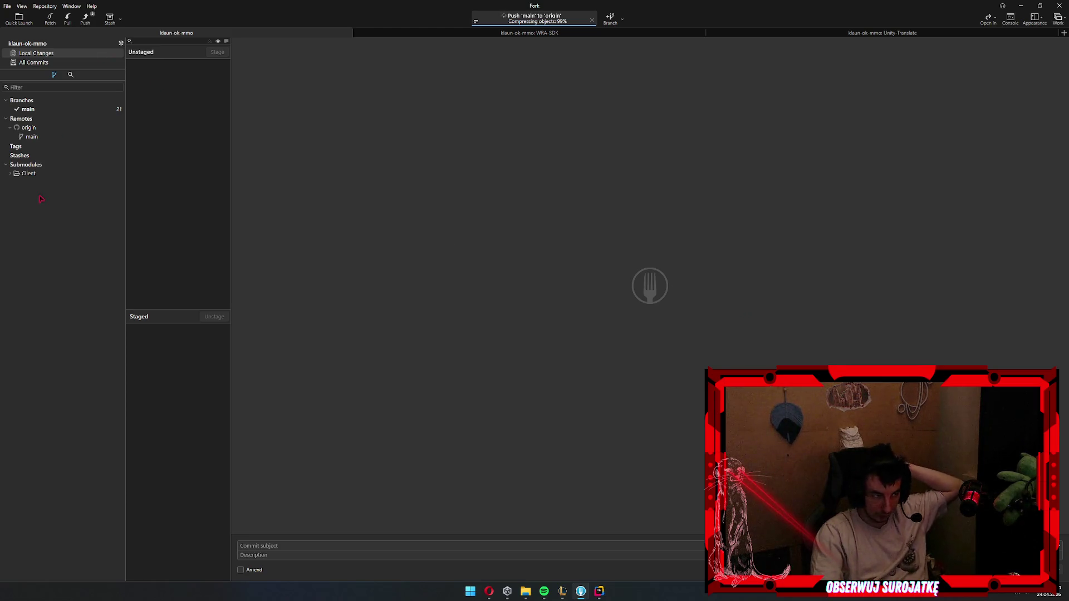
- Inspect the Client/Assets submodules and the mv and fix modules commits, then push main again
{"action": "left_click", "coordinate": [10, 174]}
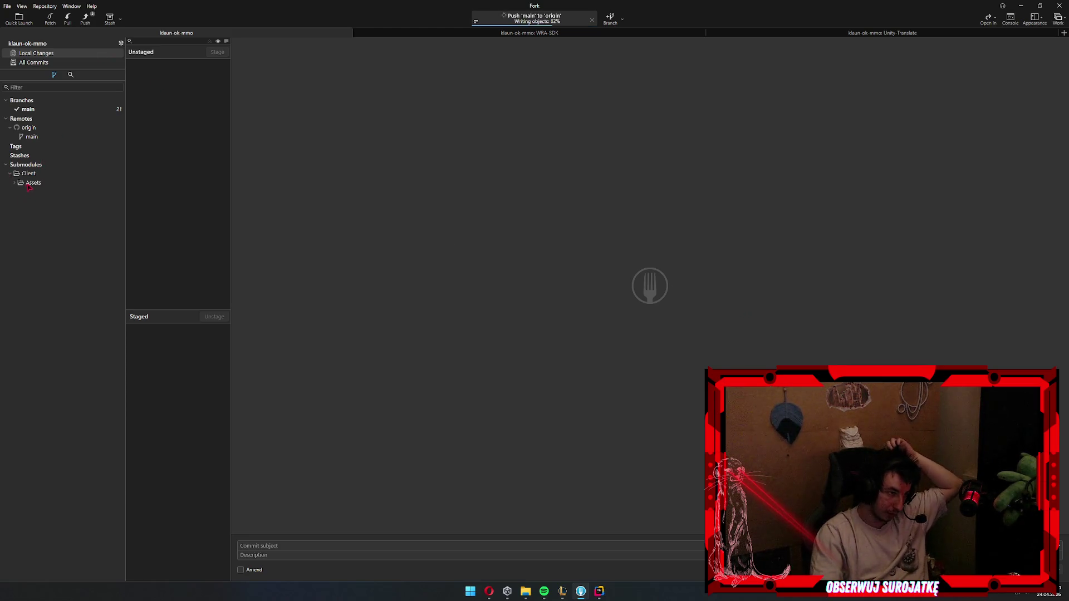
{"action": "left_click", "coordinate": [13, 184]}
{"action": "left_click", "coordinate": [45, 193]}
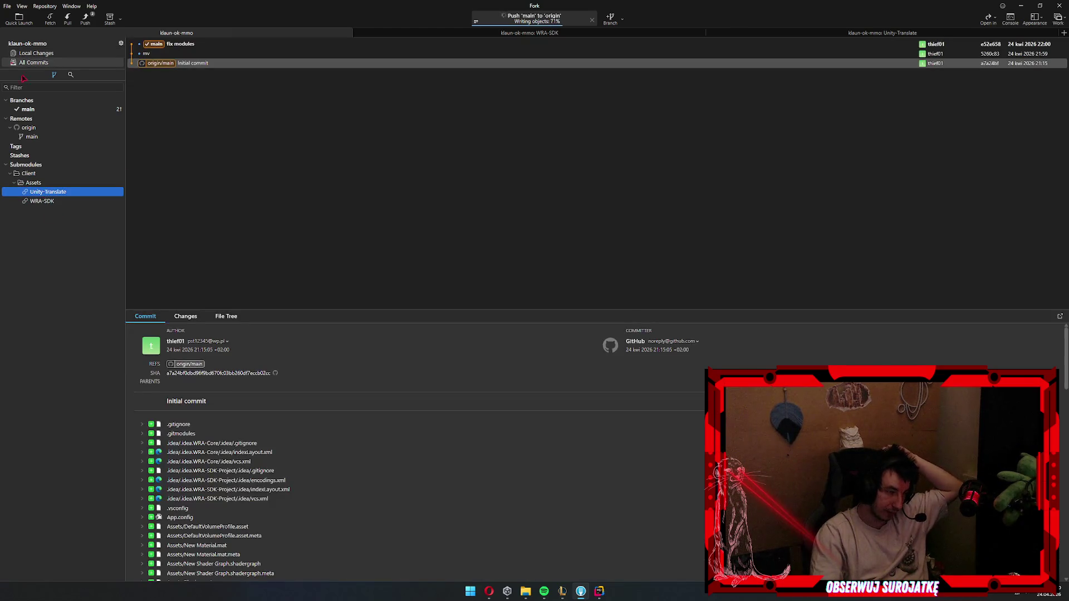
{"action": "left_click", "coordinate": [187, 53]}
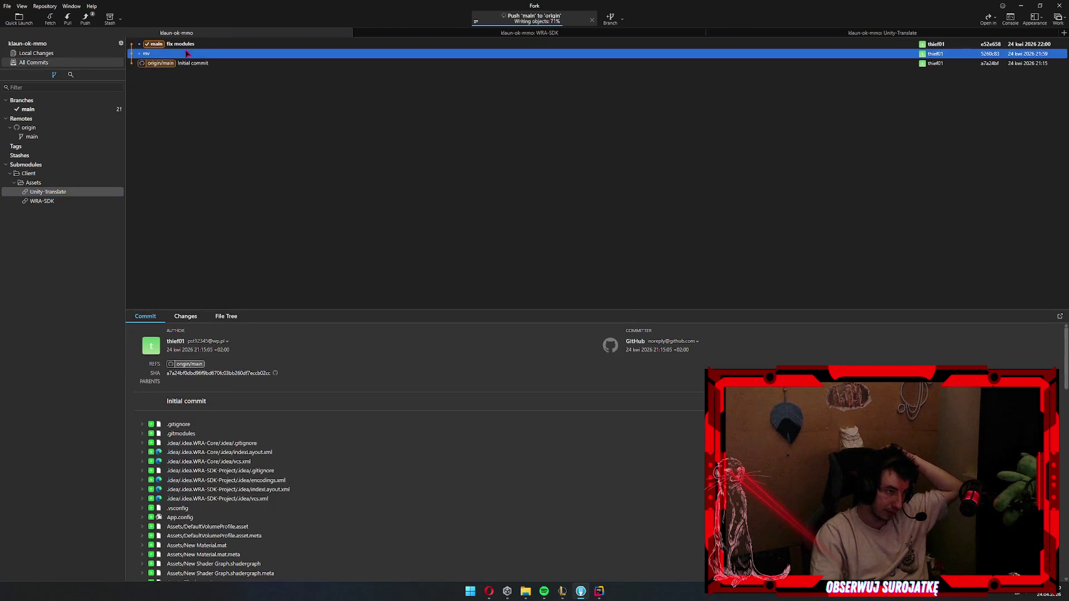
{"action": "left_click", "coordinate": [149, 44]}
{"action": "left_click", "coordinate": [85, 18]}
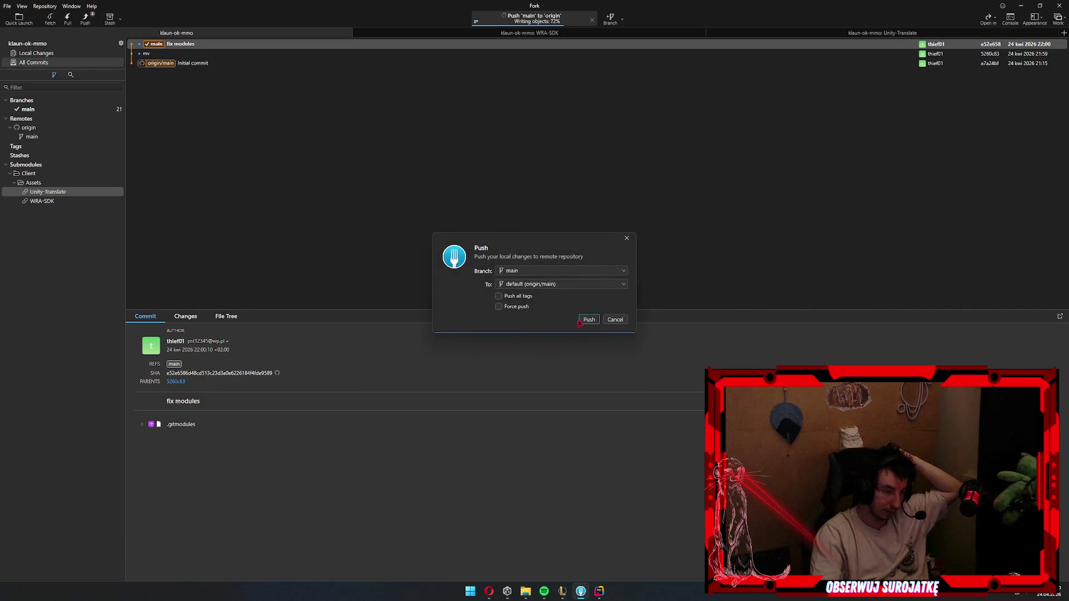
{"action": "left_click", "coordinate": [582, 322]}
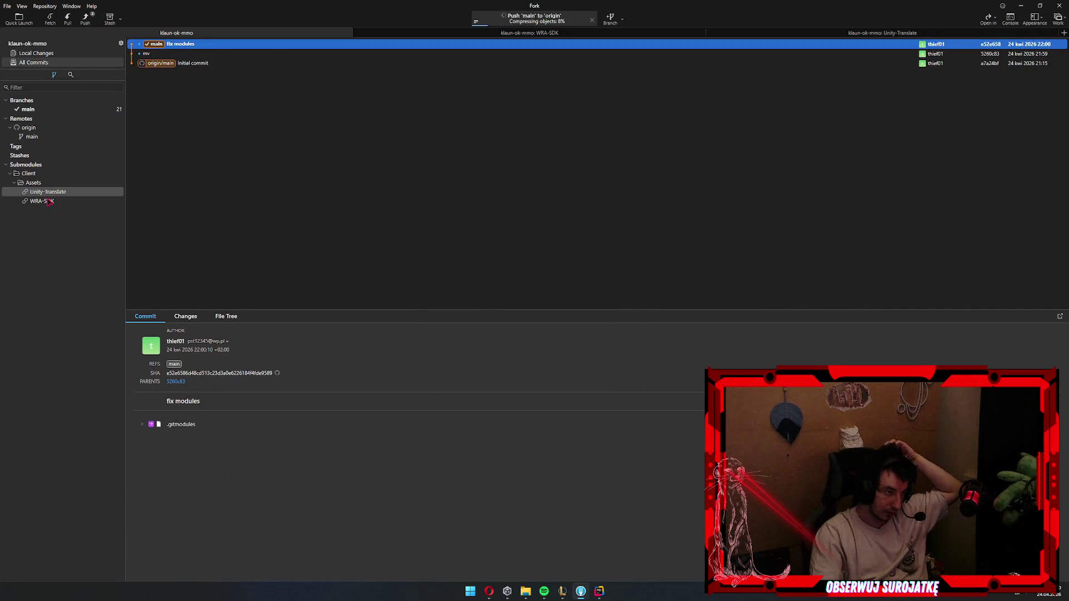
{"action": "left_click", "coordinate": [49, 202]}
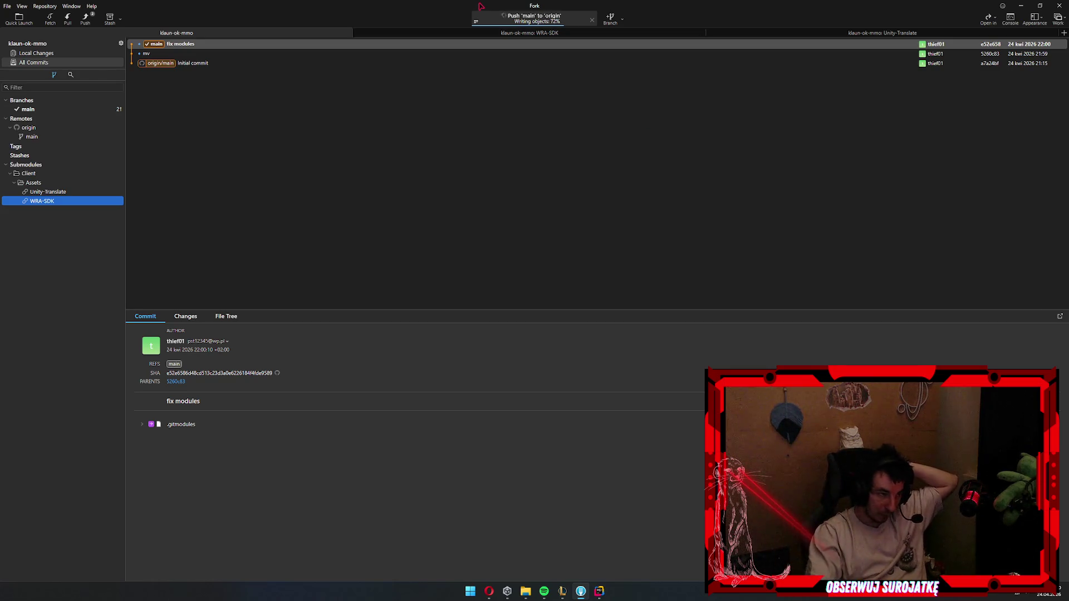
- Start pushing main to origin, then review the Unity-Translate and WRA-SDK submodule repositories
{"action": "left_click", "coordinate": [85, 19]}
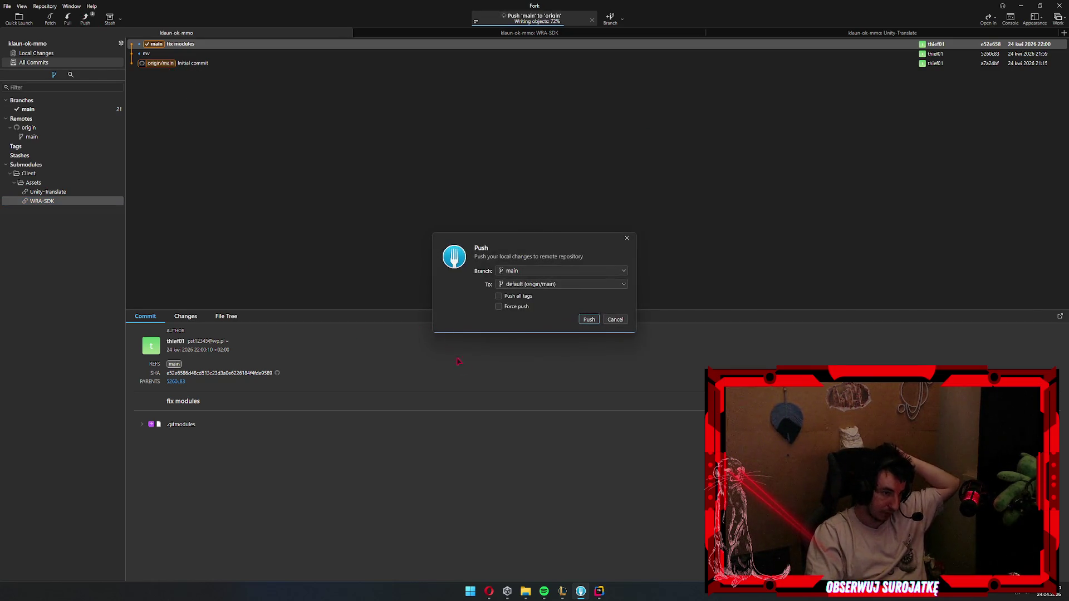
{"action": "left_click", "coordinate": [589, 320]}
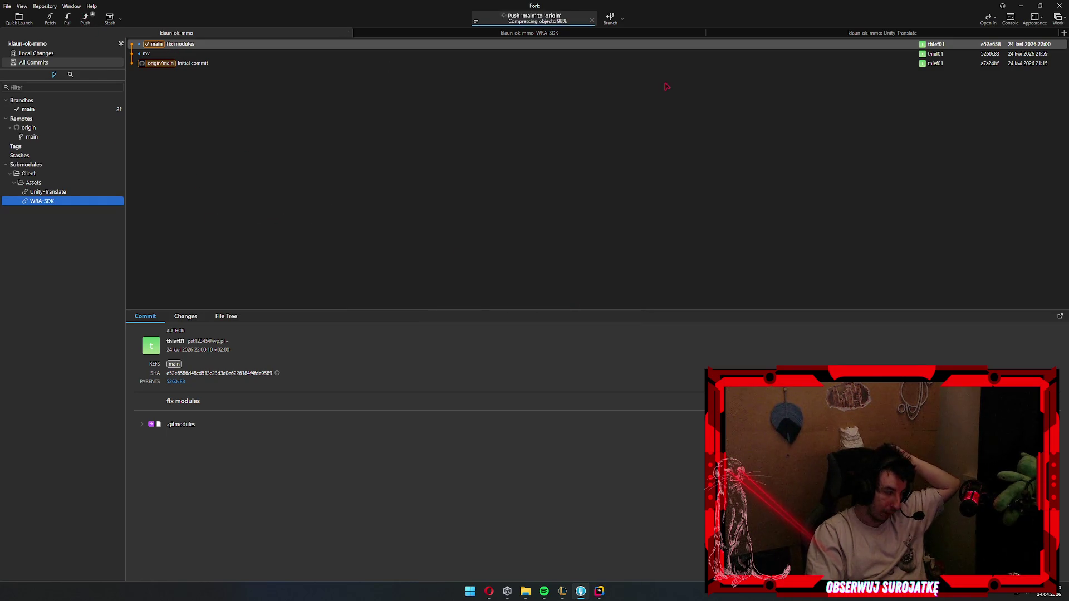
{"action": "left_click", "coordinate": [637, 72]}
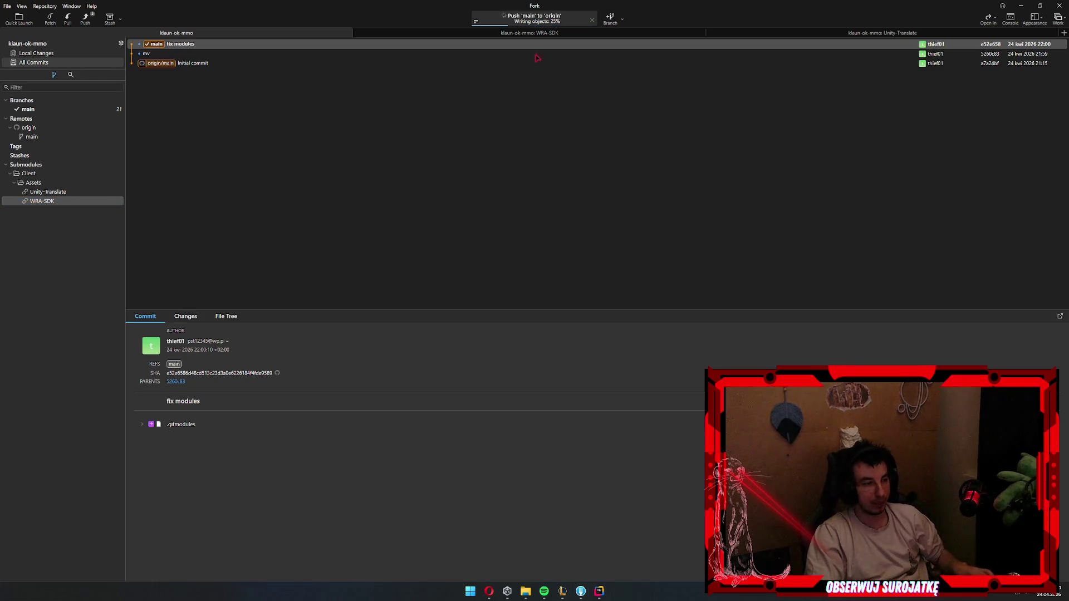
{"action": "left_click", "coordinate": [59, 192]}
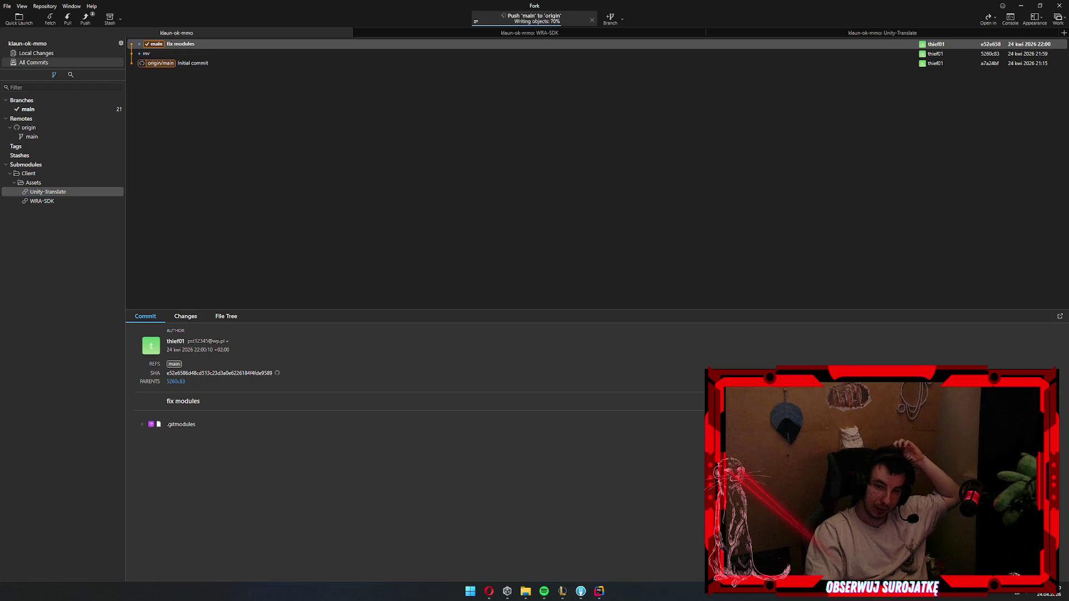
{"action": "left_click", "coordinate": [384, 218]}
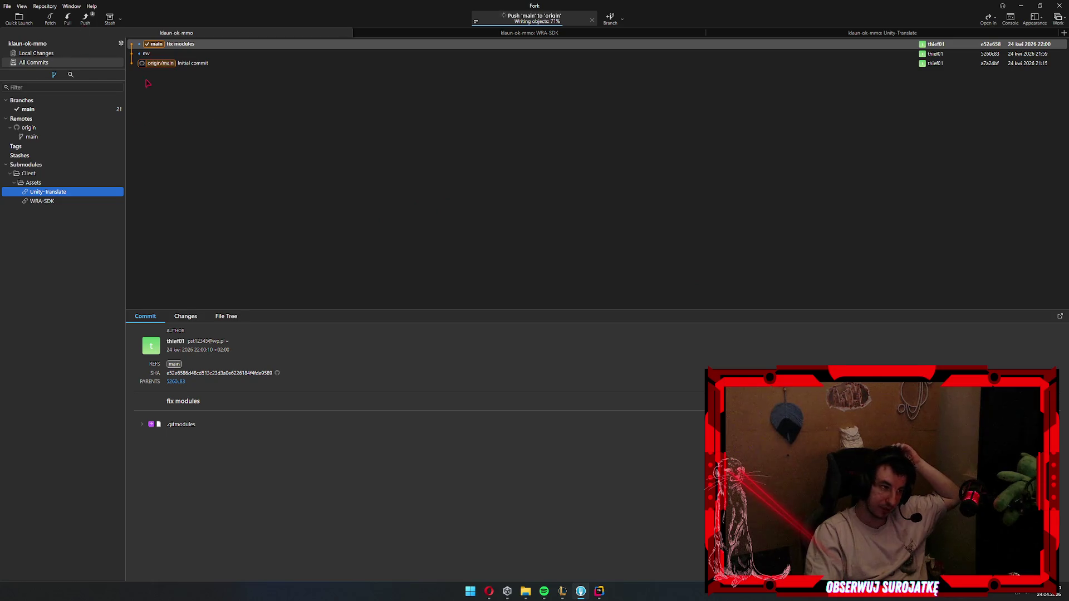
{"action": "left_click", "coordinate": [85, 19]}
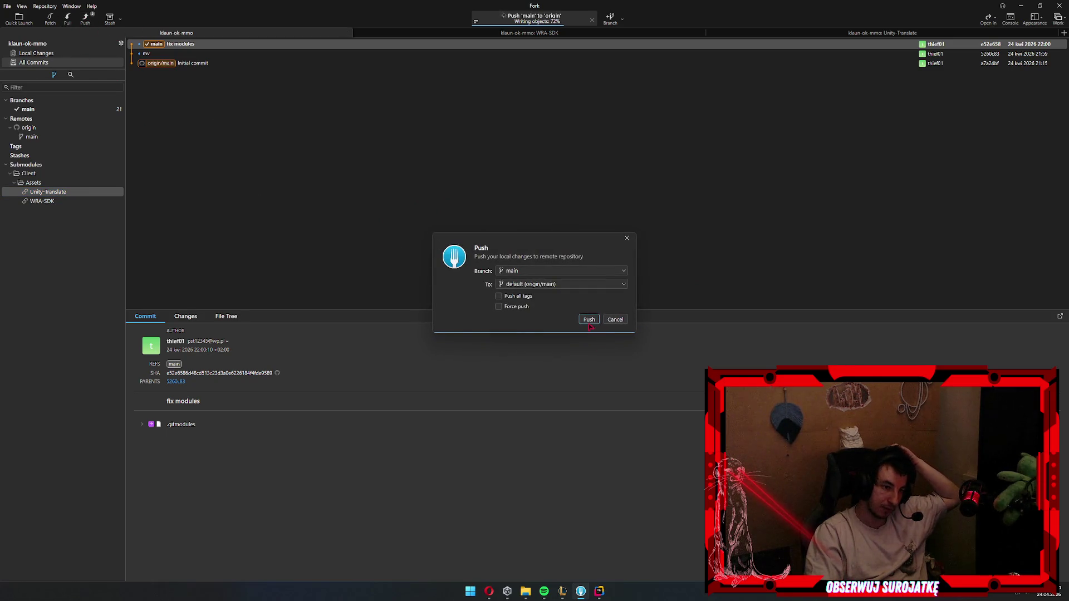
{"action": "left_click", "coordinate": [615, 319]}
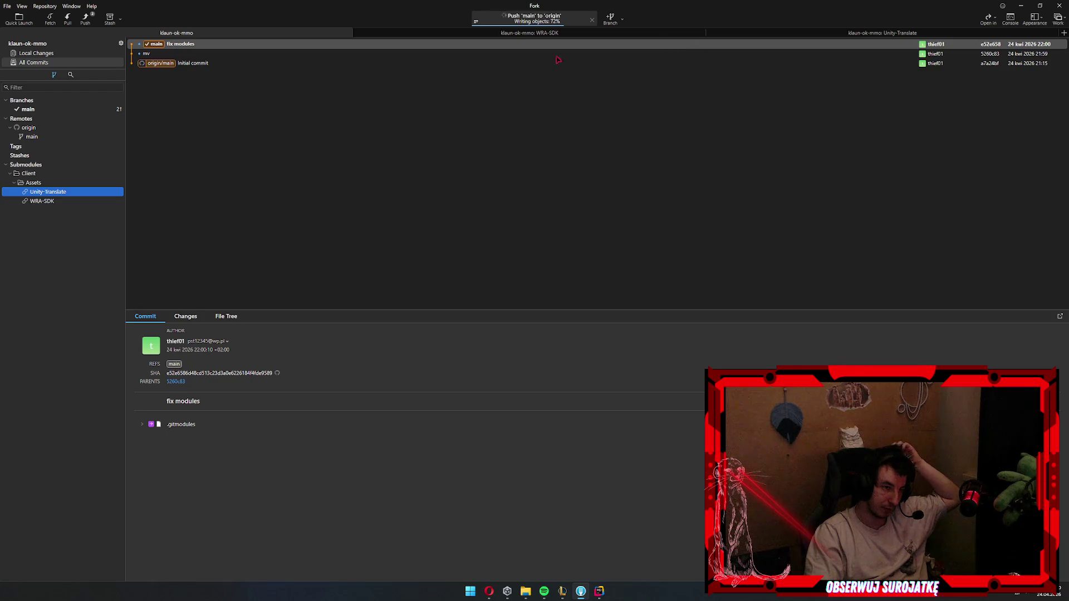
{"action": "left_click", "coordinate": [518, 34]}
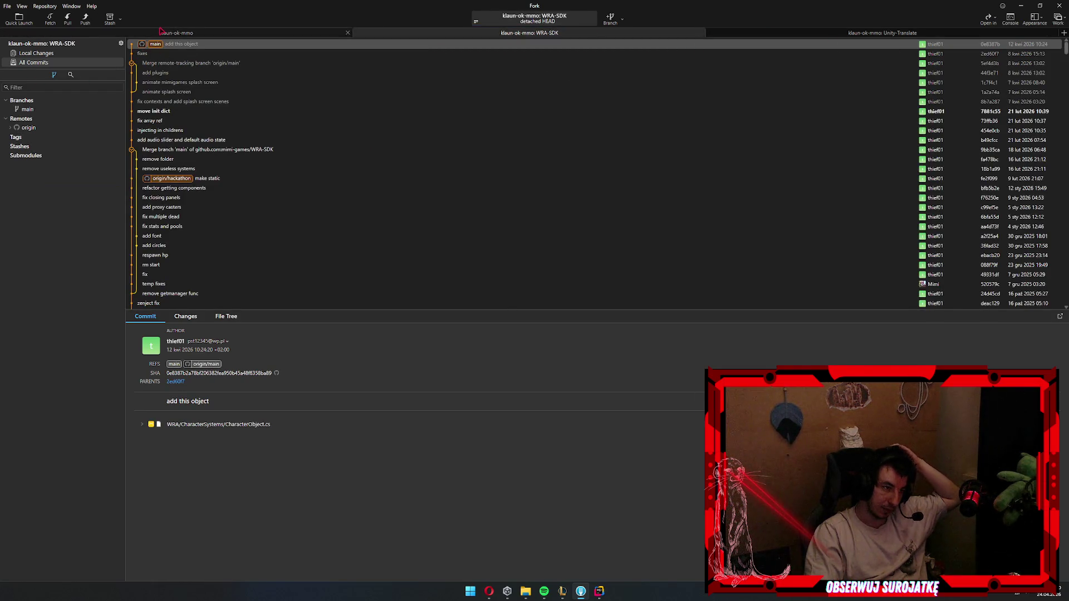
- Try checking out main in WRA-SDK, close both submodule tabs, and open Unity-Translate (pathspec error)
{"action": "double_click", "coordinate": [194, 45]}
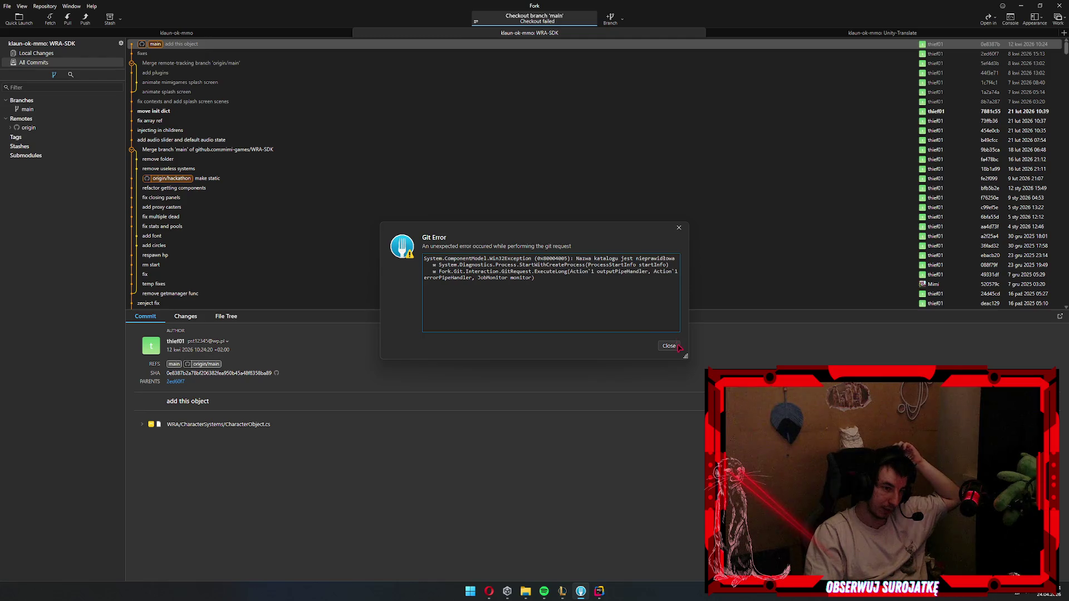
{"action": "left_click", "coordinate": [677, 347]}
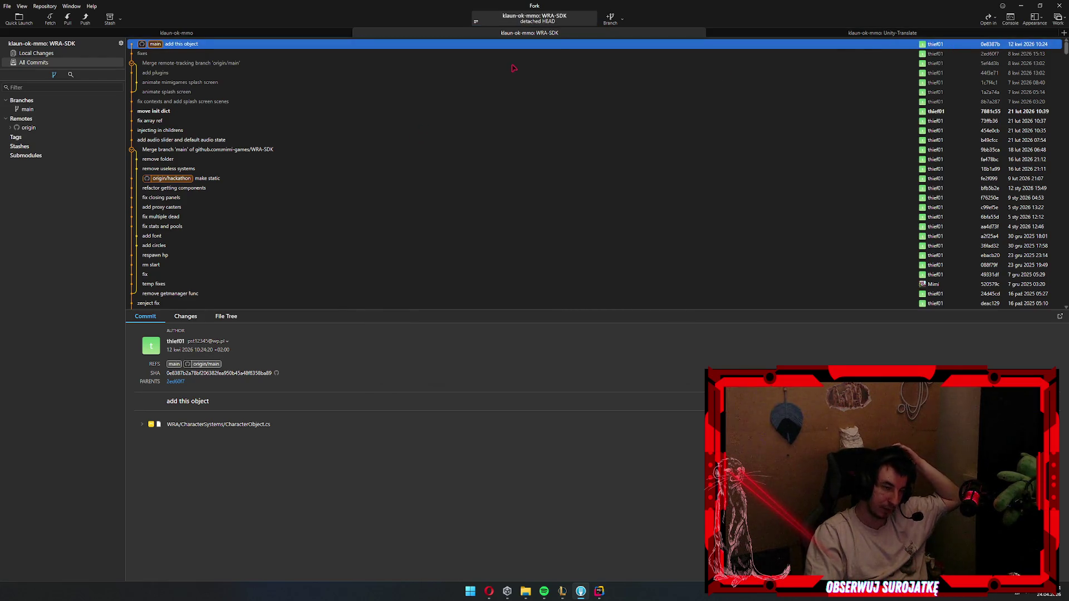
{"action": "double_click", "coordinate": [169, 47]}
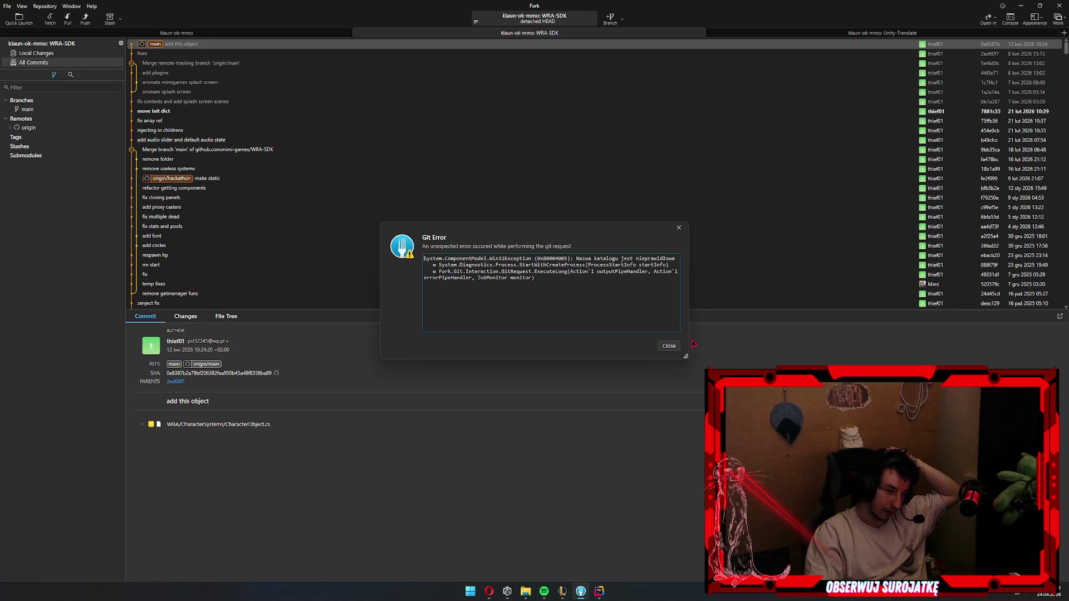
{"action": "left_click", "coordinate": [669, 346]}
{"action": "left_click", "coordinate": [706, 33]}
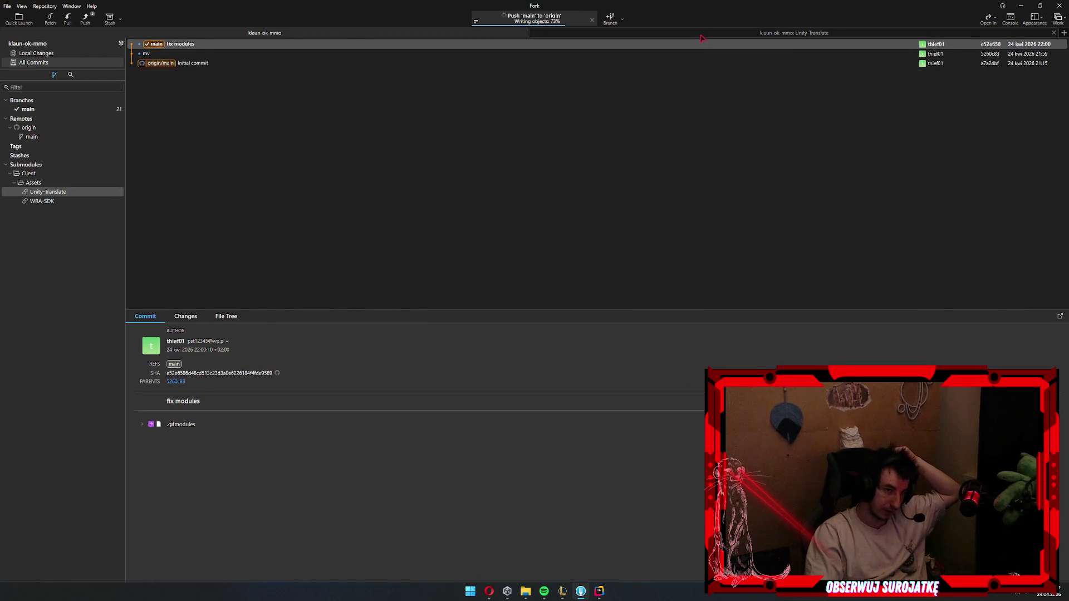
{"action": "left_click", "coordinate": [1056, 33]}
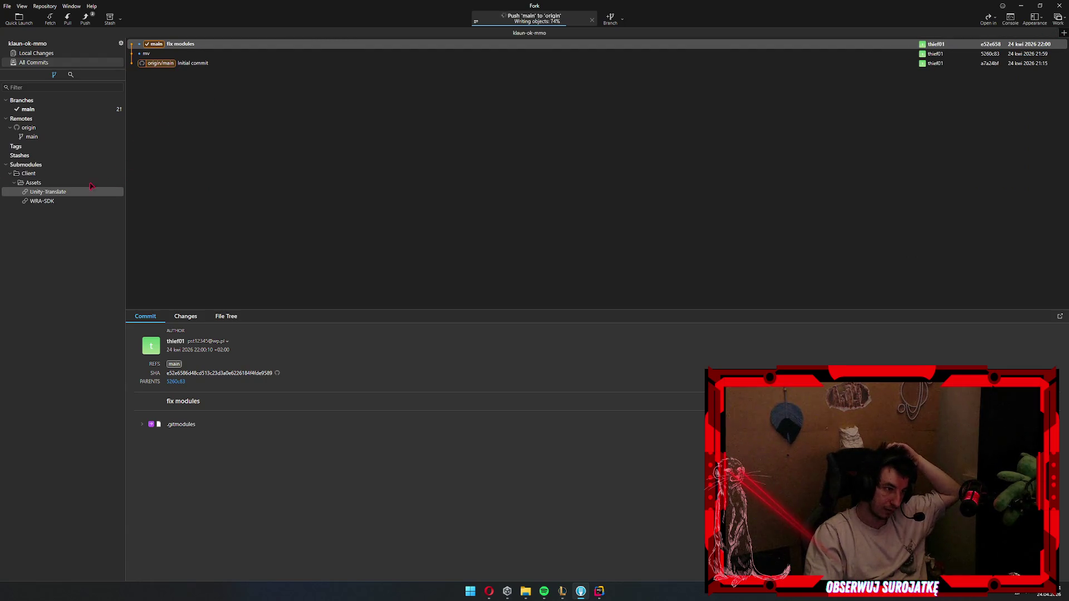
{"action": "double_click", "coordinate": [69, 193]}
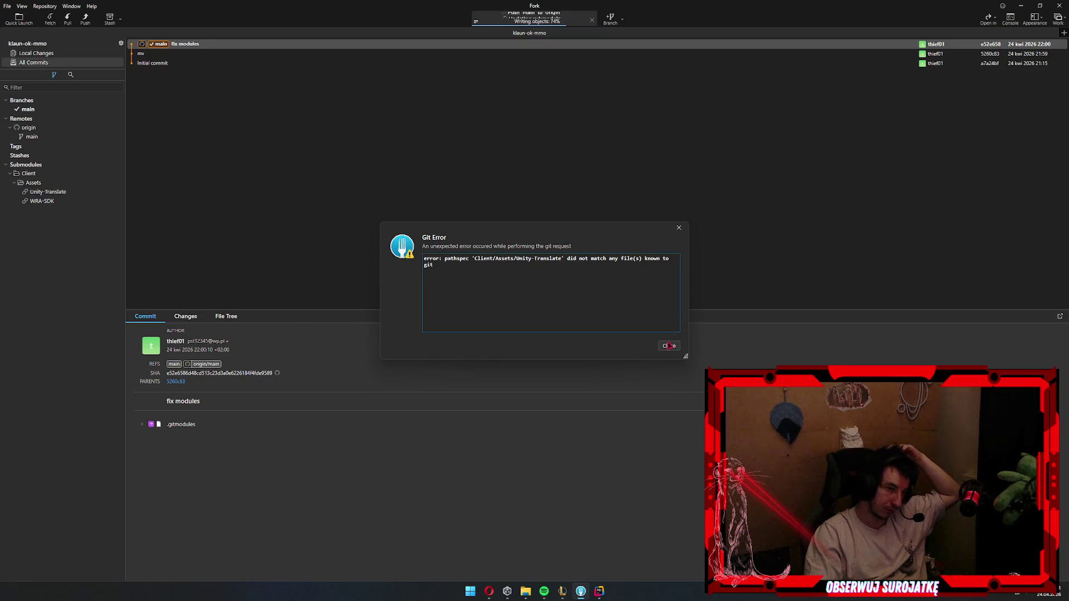
{"action": "left_click", "coordinate": [669, 346]}
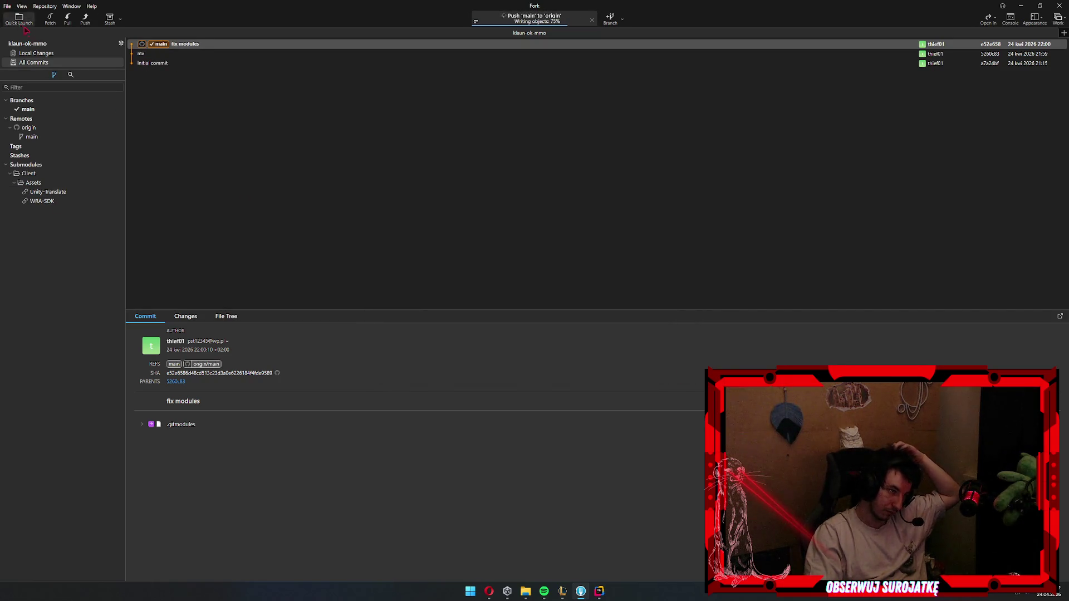
- Push main to origin (rejected) and retry opening the Unity-Translate submodule
{"action": "left_click", "coordinate": [85, 18]}
{"action": "left_click", "coordinate": [599, 318]}
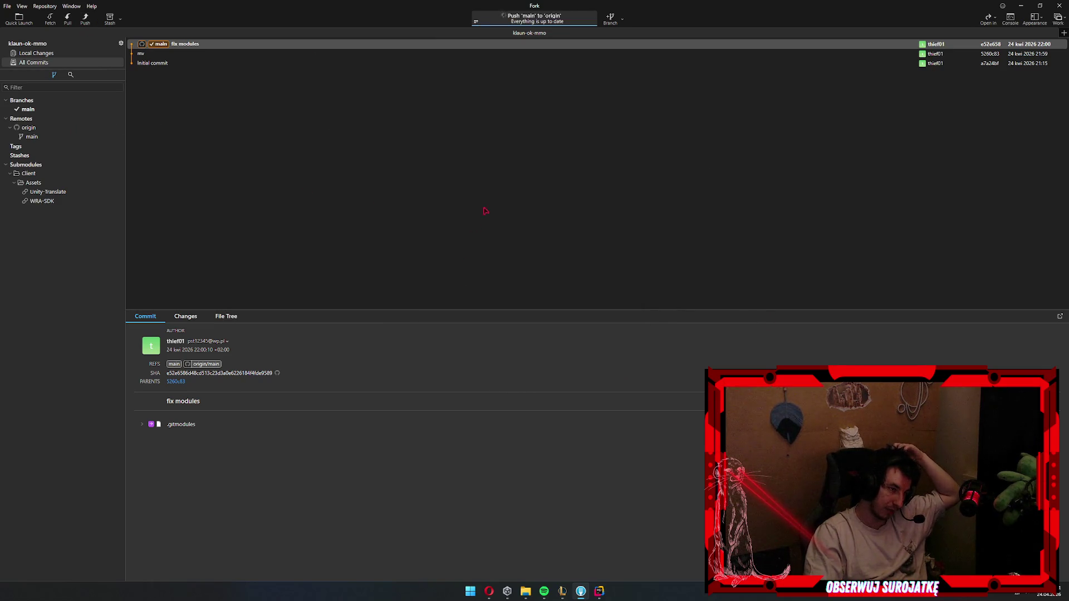
{"action": "left_click", "coordinate": [51, 194]}
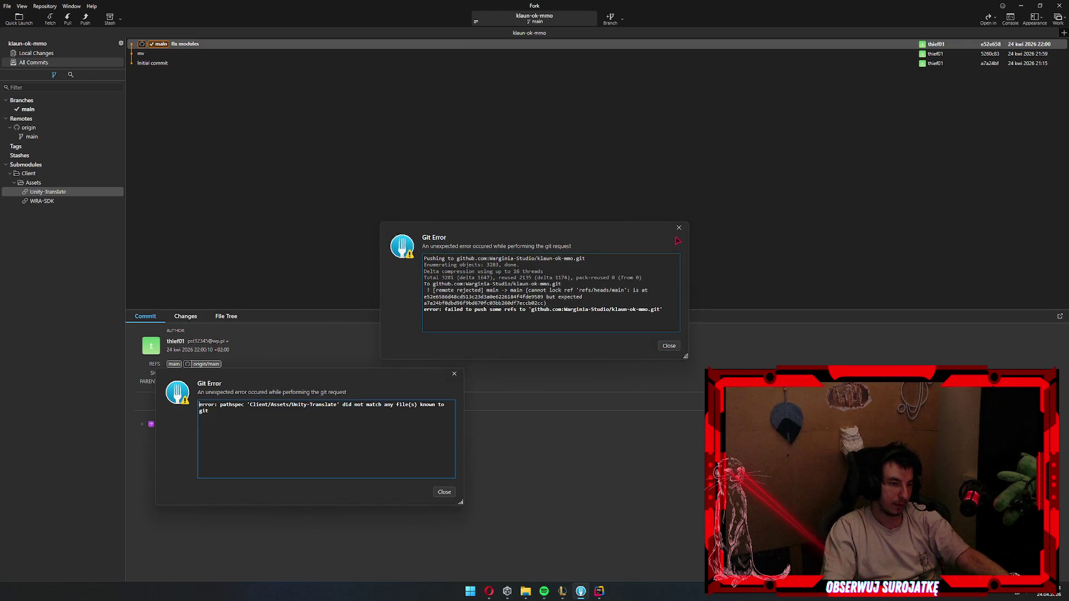
{"action": "key", "text": "Escape"}
{"action": "left_click", "coordinate": [673, 346]}
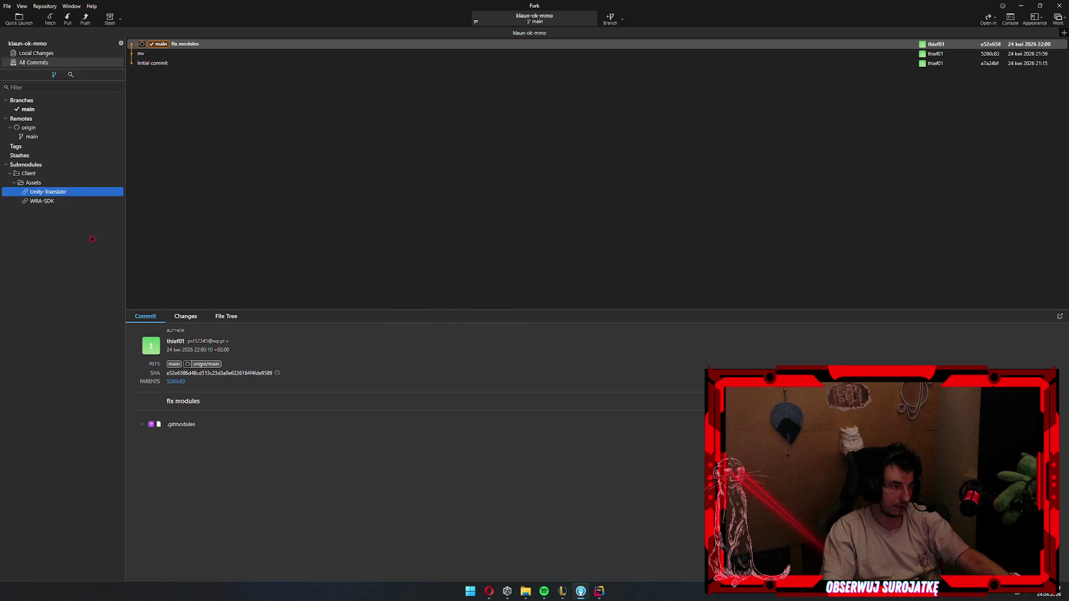
{"action": "double_click", "coordinate": [71, 194]}
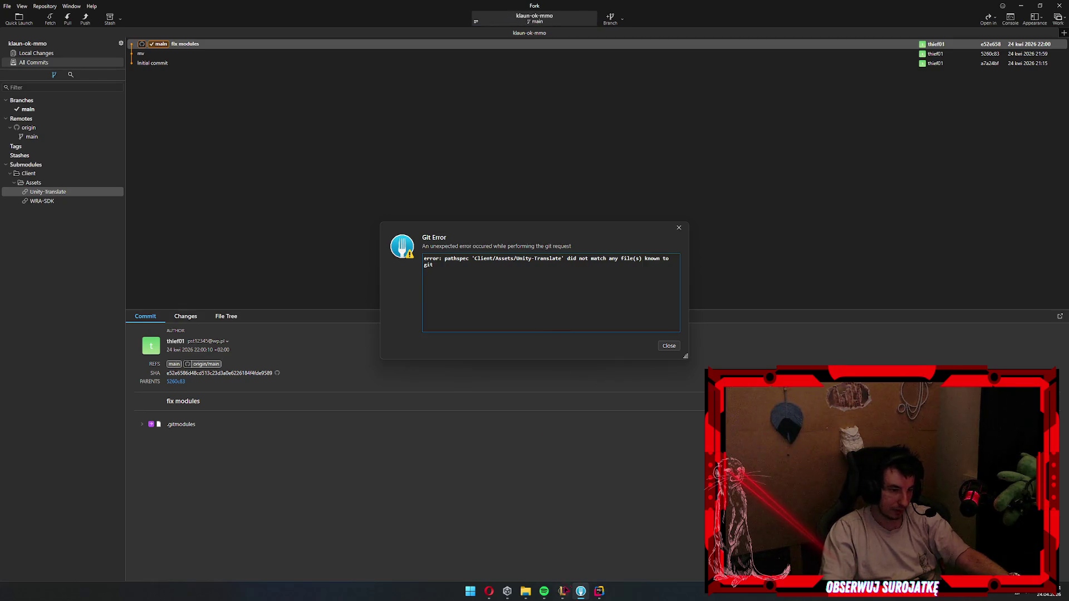
{"action": "left_click", "coordinate": [525, 591]}
- Select .gitmodules in File Explorer and launch Notepad from the Start search
{"action": "left_click", "coordinate": [175, 97]}
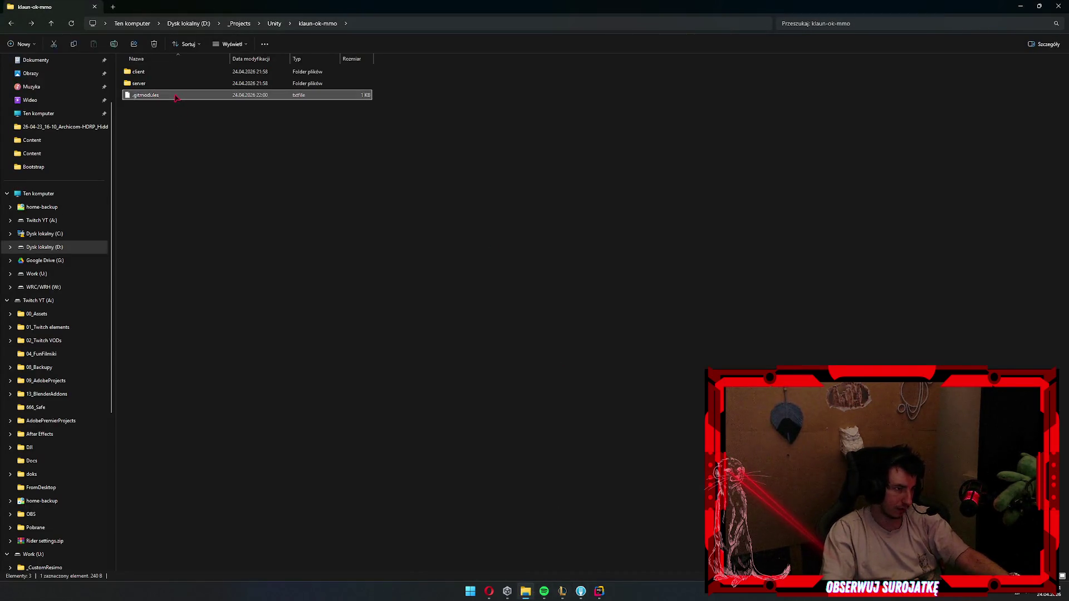
{"action": "left_click", "coordinate": [167, 71]}
{"action": "key", "text": "super"}
{"action": "type", "text": "not"}
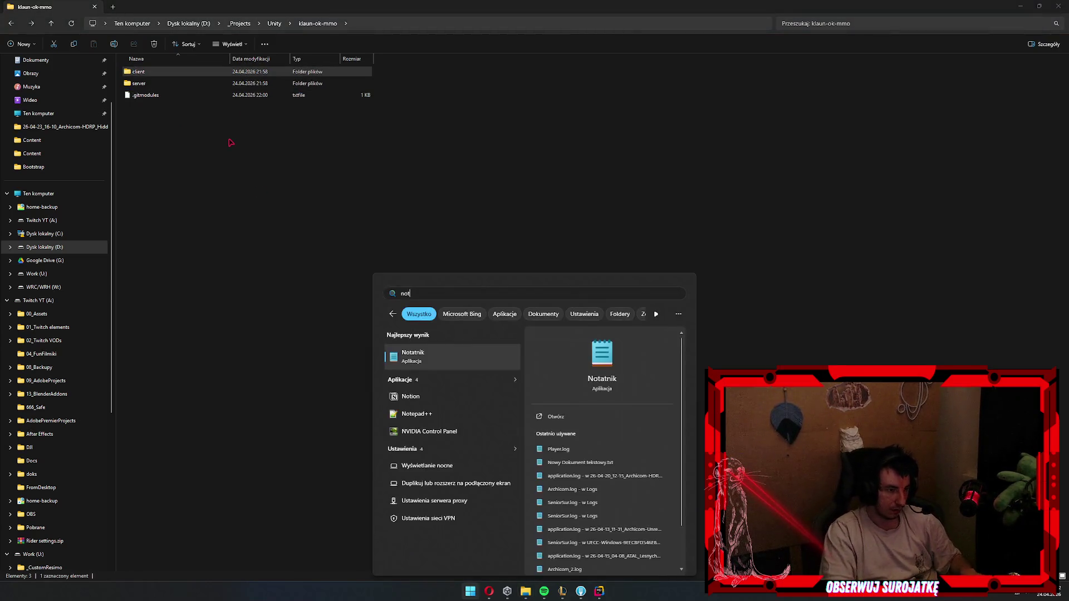
{"action": "key", "text": "Return"}
- Change both .gitmodules submodule paths from Client to lowercase client, save, and close Notepad
{"action": "mouse_move", "coordinate": [167, 93]}
{"action": "left_mouse_down"}
{"action": "mouse_move", "coordinate": [198, 100]}
{"action": "mouse_move", "coordinate": [442, 370]}
{"action": "mouse_move", "coordinate": [162, 191]}
{"action": "left_mouse_up"}
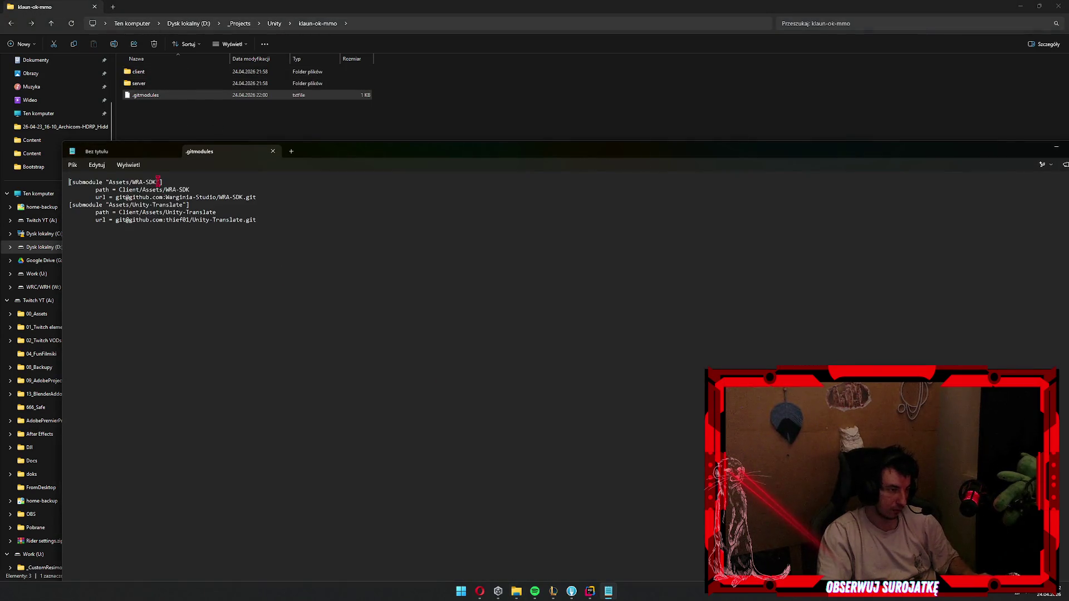
{"action": "left_click", "coordinate": [119, 190]}
{"action": "key", "text": "Delete"}
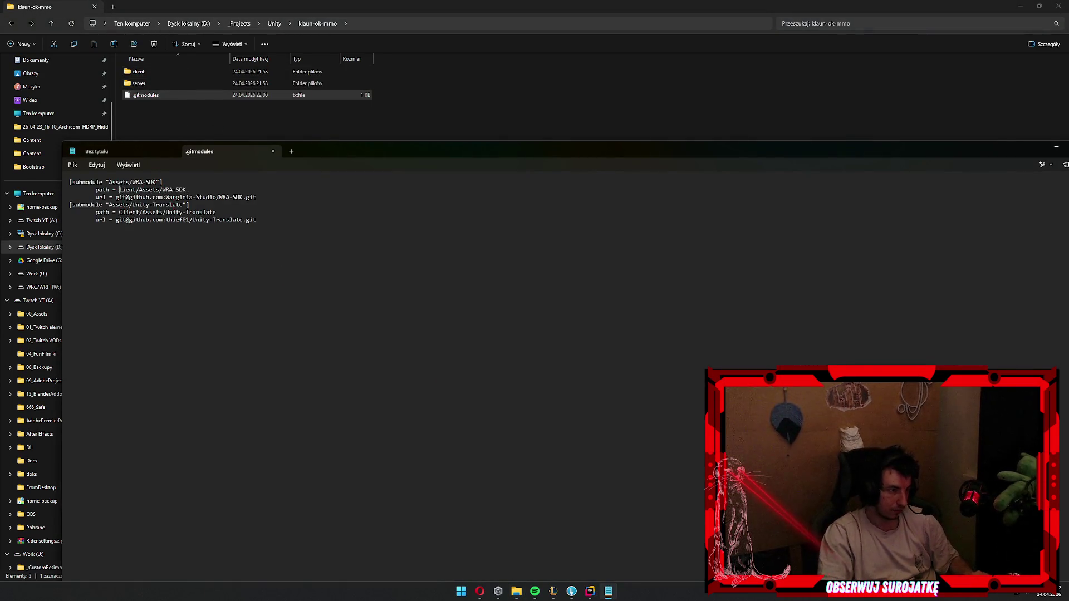
{"action": "type", "text": "c"}
{"action": "key", "text": "Delete"}
{"action": "type", "text": "c"}
{"action": "key", "text": "ctrl+s"}
{"action": "key", "text": "ctrl+w"}
{"action": "key", "text": "ctrl+w"}
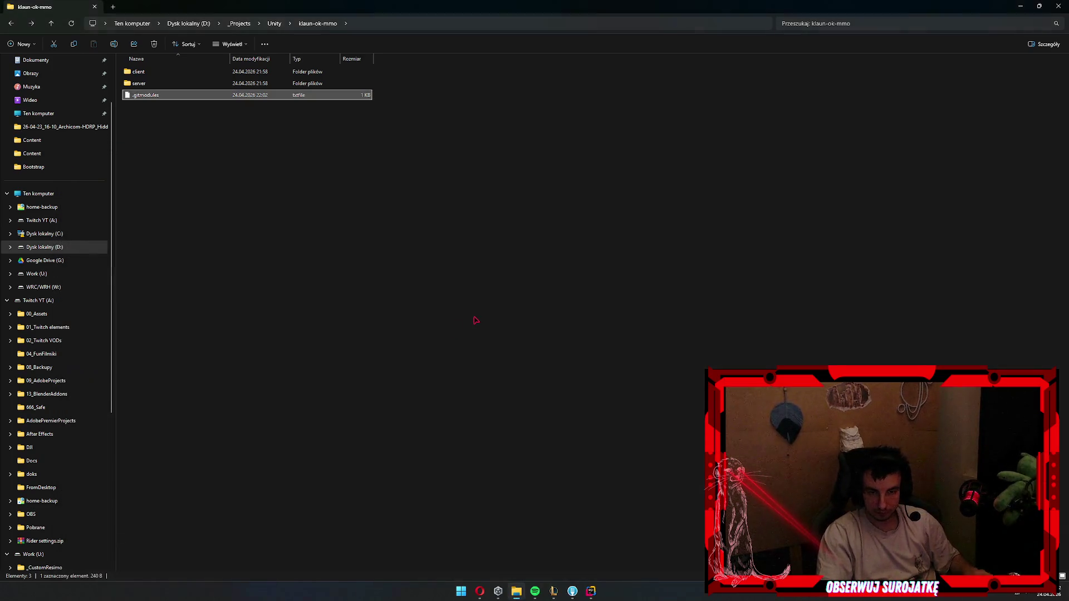
{"action": "left_click", "coordinate": [582, 589]}
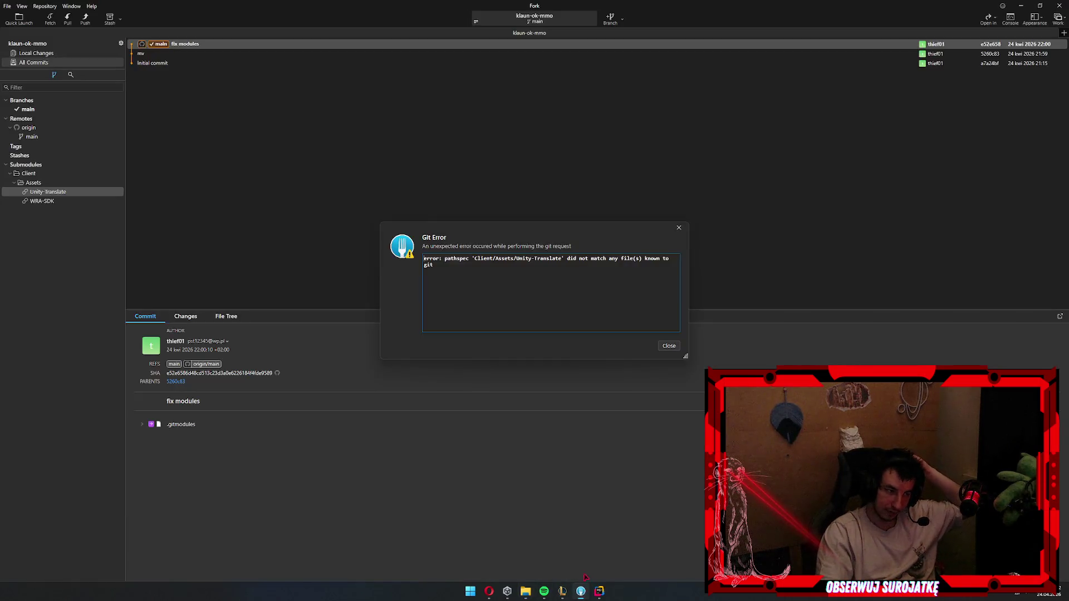
- Commit the .gitmodules change as 'fix path' and push main to origin
{"action": "left_click", "coordinate": [669, 346]}
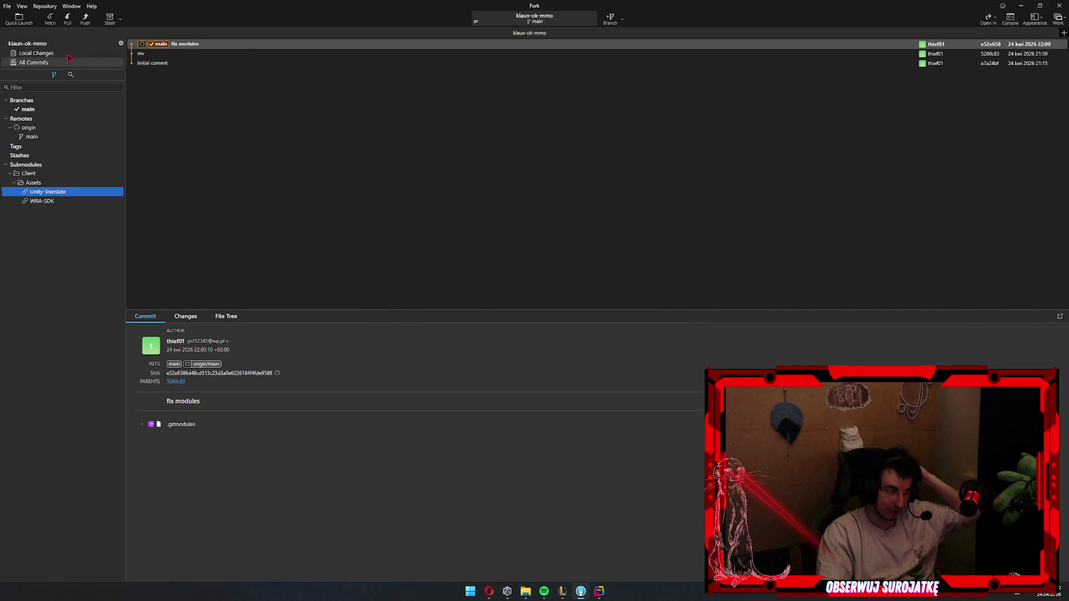
{"action": "key", "text": "ctrl+1"}
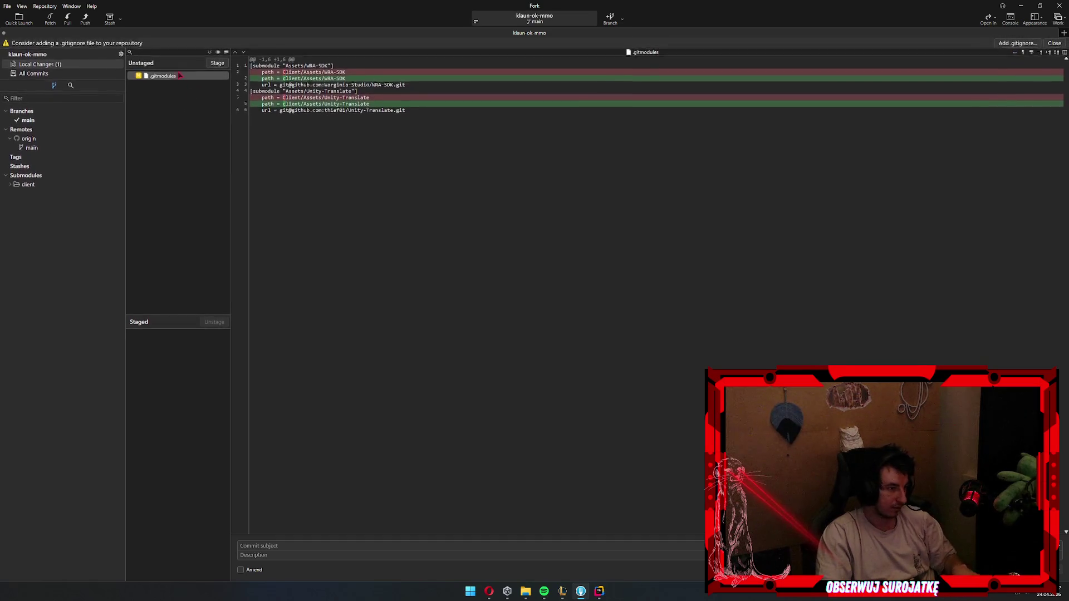
{"action": "double_click", "coordinate": [175, 78]}
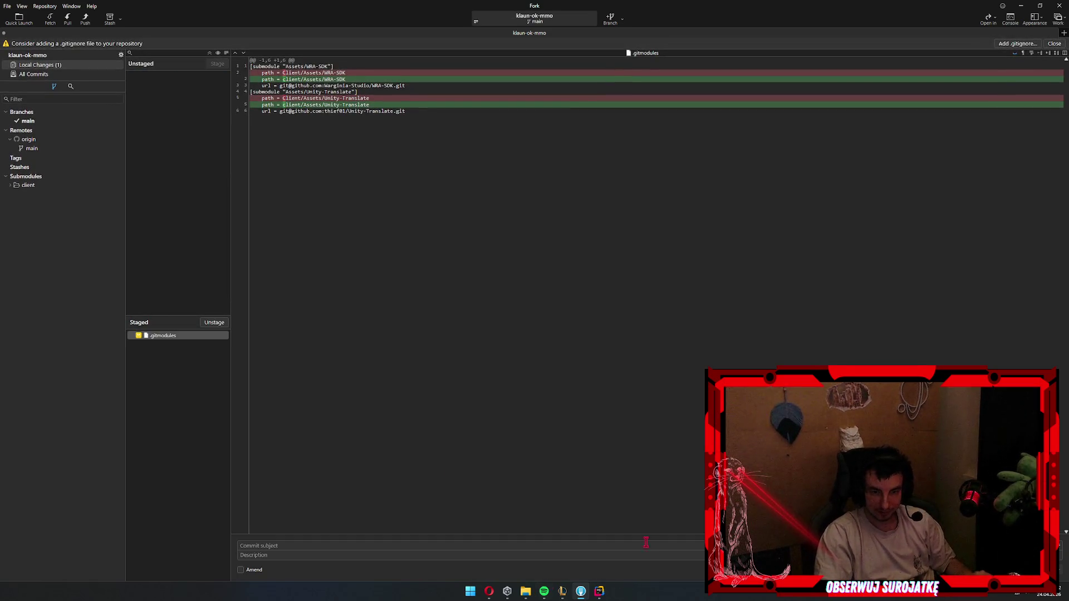
{"action": "left_click", "coordinate": [611, 544]}
{"action": "type", "text": "fix"}
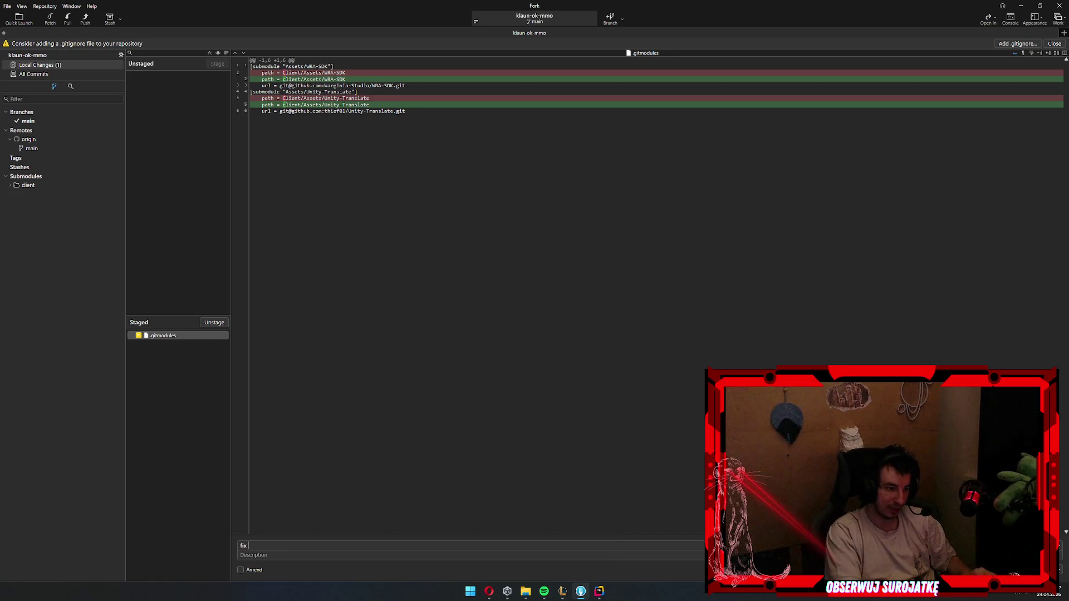
{"action": "type", "text": " path"}
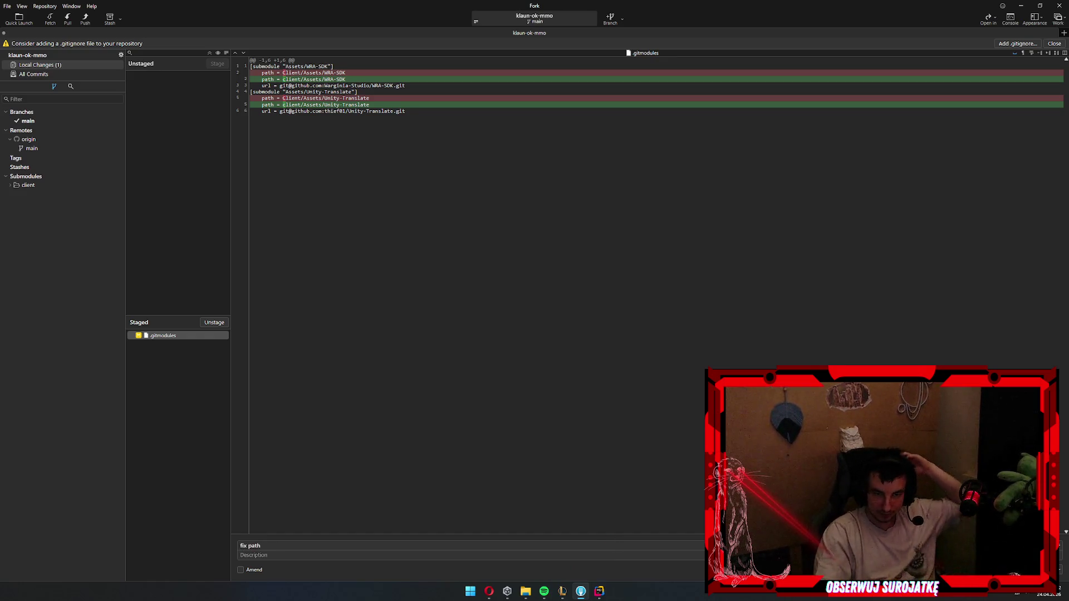
{"action": "key", "text": "ctrl+Return"}
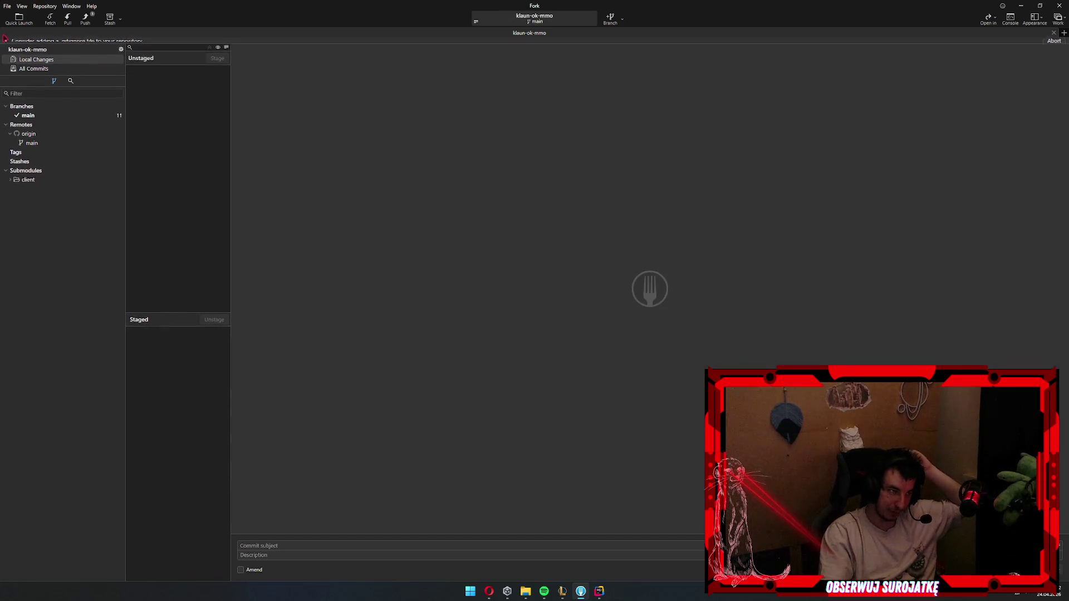
{"action": "key", "text": "ctrl+shift+p"}
{"action": "left_click", "coordinate": [588, 321]}
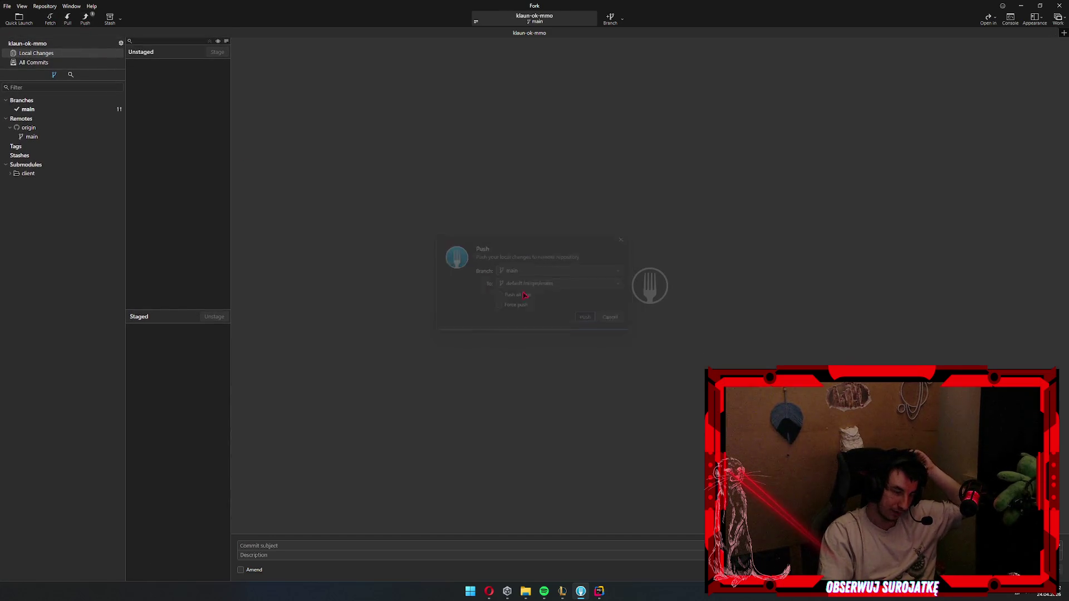
- Open the Unity-Translate submodule under client/Assets and close it after the missing git config error
{"action": "left_click", "coordinate": [14, 173]}
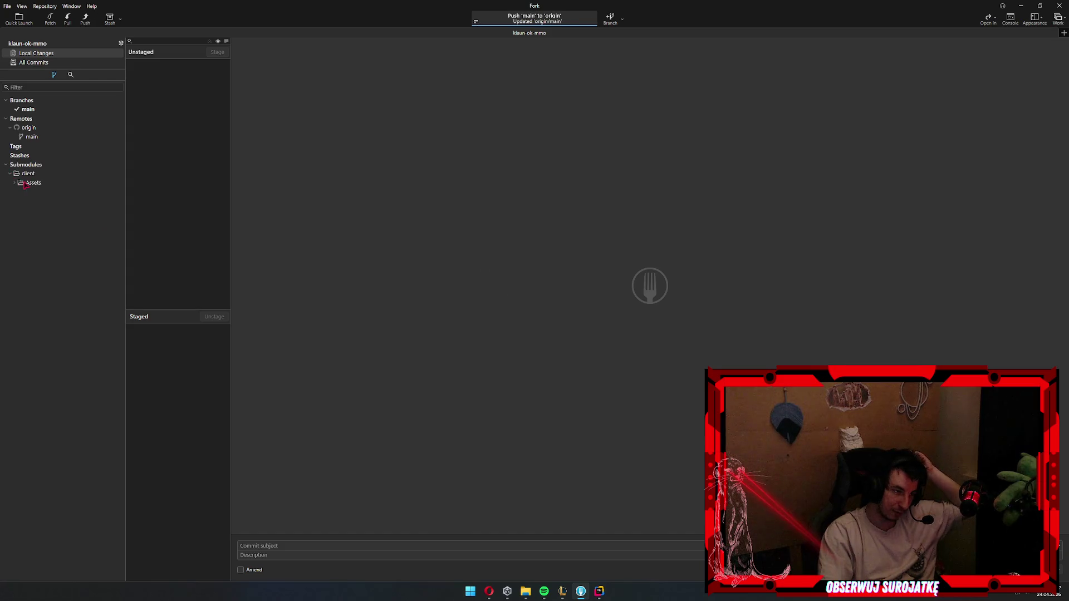
{"action": "left_click", "coordinate": [14, 182]}
{"action": "left_click", "coordinate": [46, 192]}
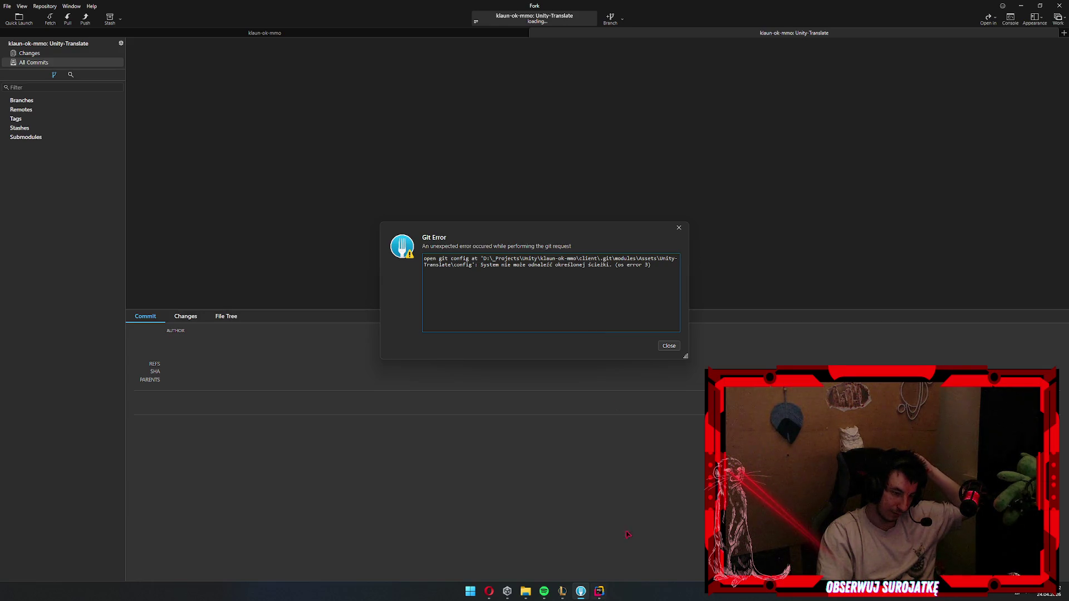
{"action": "left_click", "coordinate": [668, 346]}
{"action": "left_click", "coordinate": [1057, 33]}
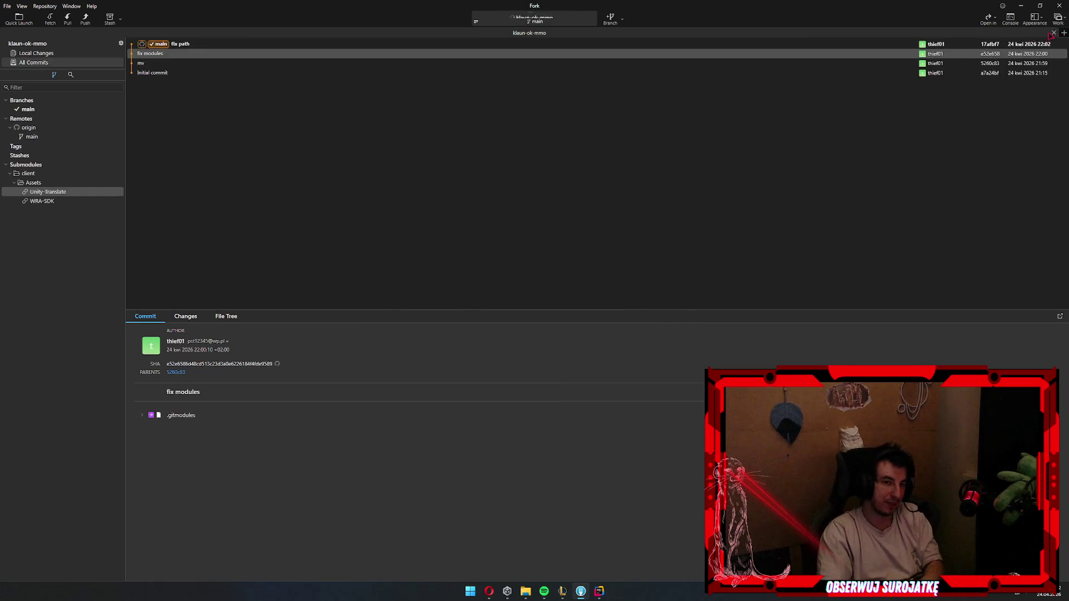
- Delete the Unity-Translate and WRA-SDK submodules from Fork's Submodules list, confirming each
{"action": "right_click", "coordinate": [54, 191]}
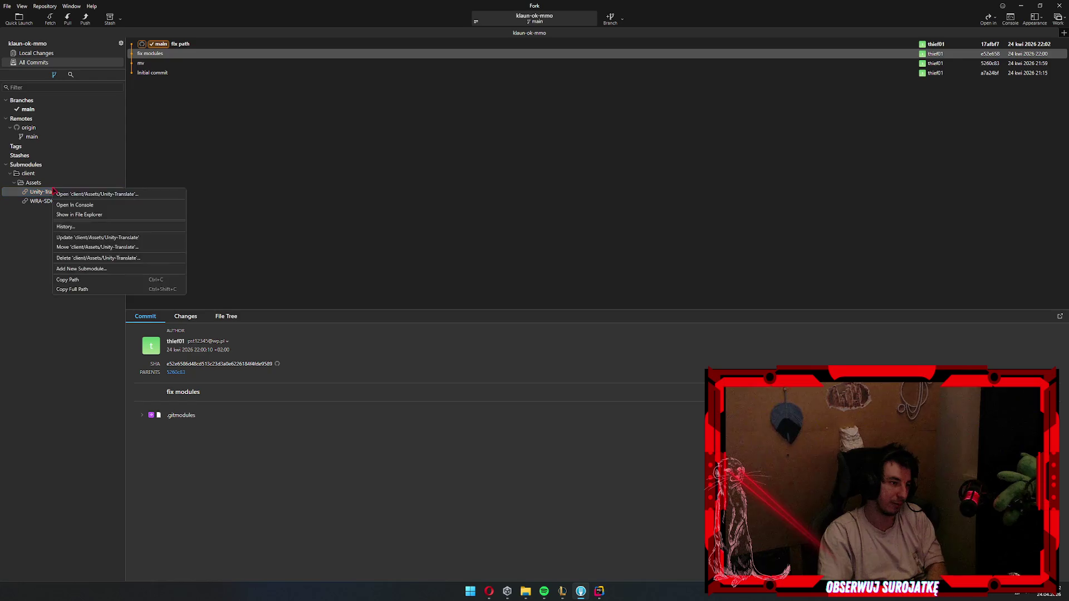
{"action": "left_click", "coordinate": [98, 258]}
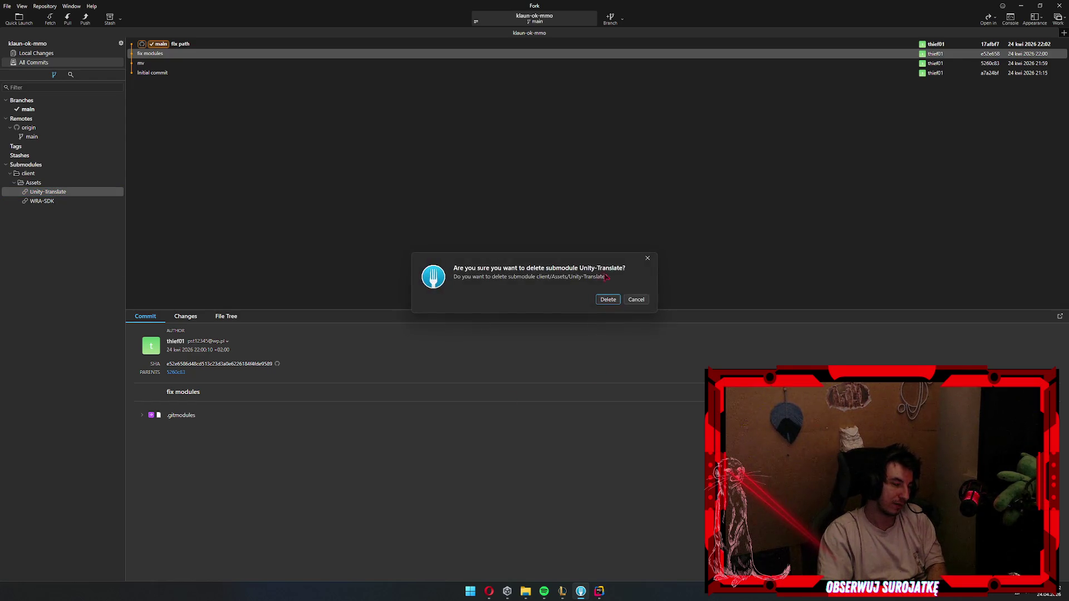
{"action": "left_click", "coordinate": [608, 300]}
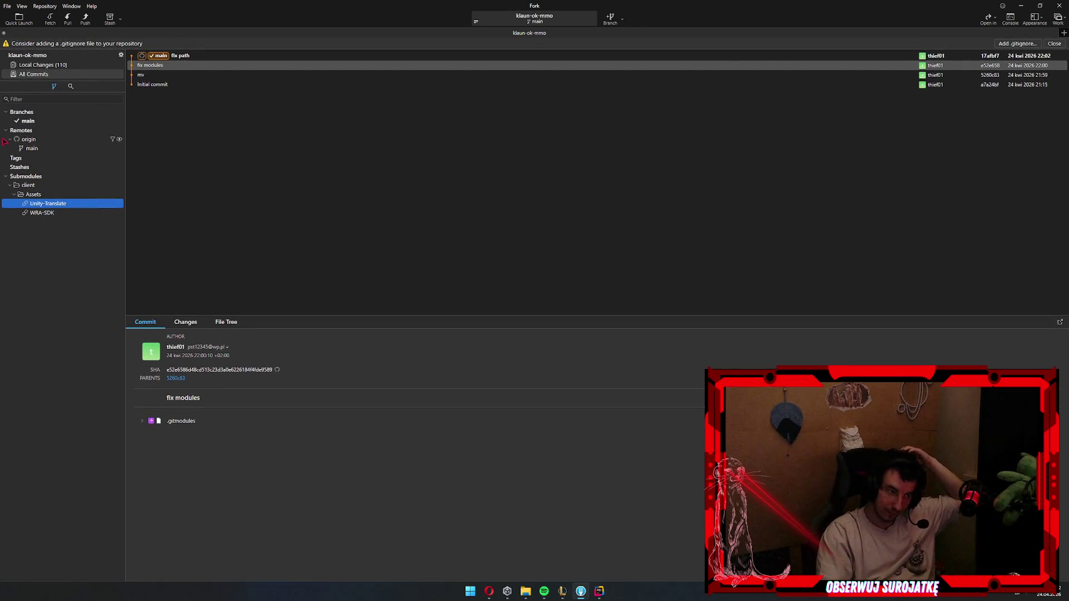
{"action": "left_click", "coordinate": [58, 218]}
{"action": "right_click", "coordinate": [57, 218]}
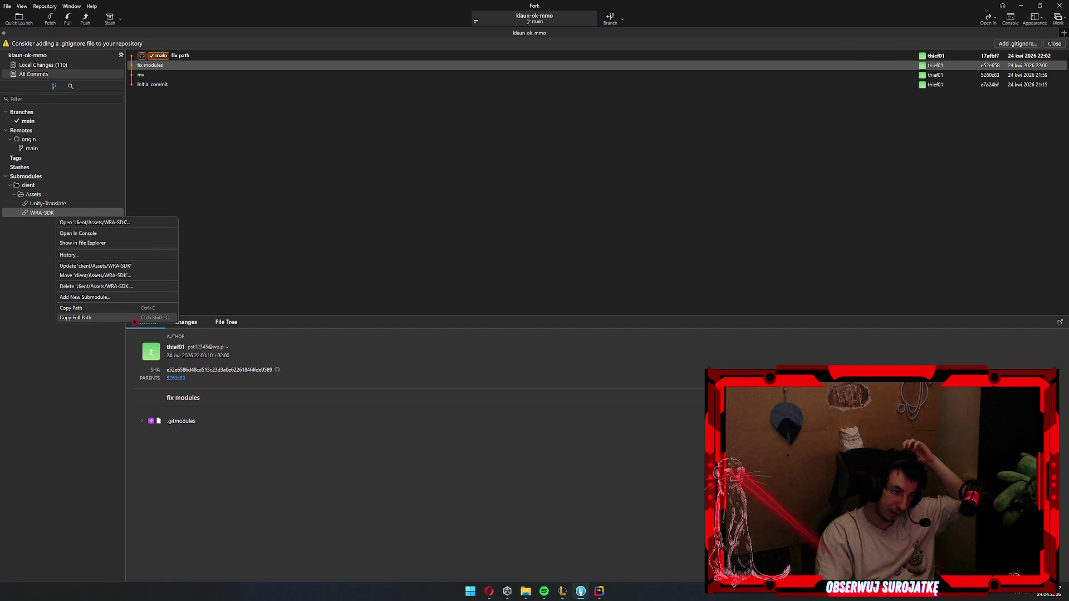
{"action": "left_click", "coordinate": [84, 287]}
{"action": "left_click", "coordinate": [606, 299]}
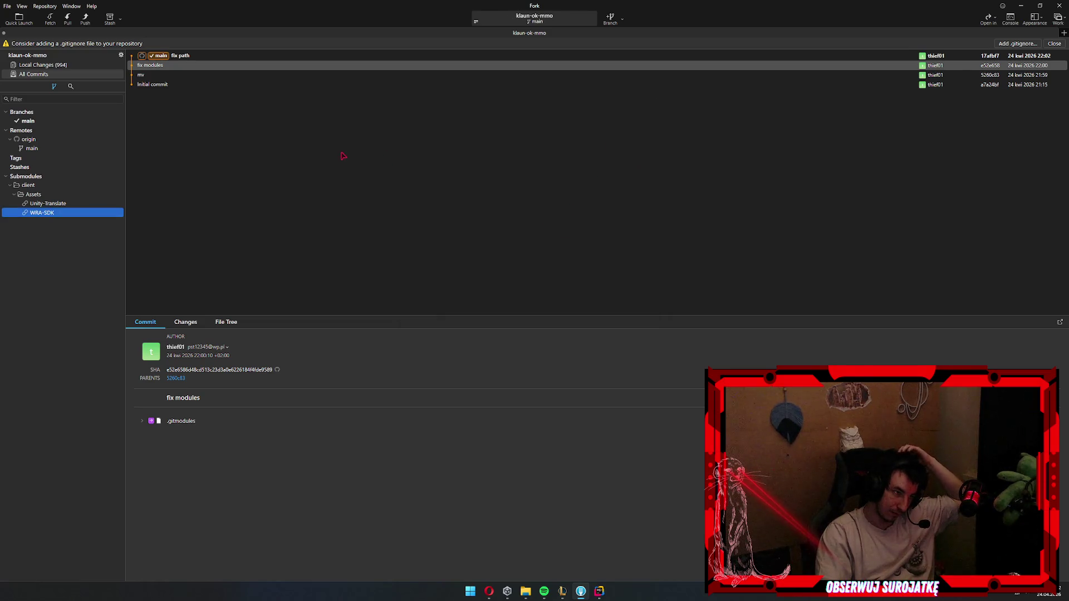
- Unstage all local changes and enter the commit subject 'rm modules'
{"action": "left_click", "coordinate": [42, 65]}
{"action": "scroll", "coordinate": [196, 403], "scroll_direction": "up", "scroll_amount": 5}
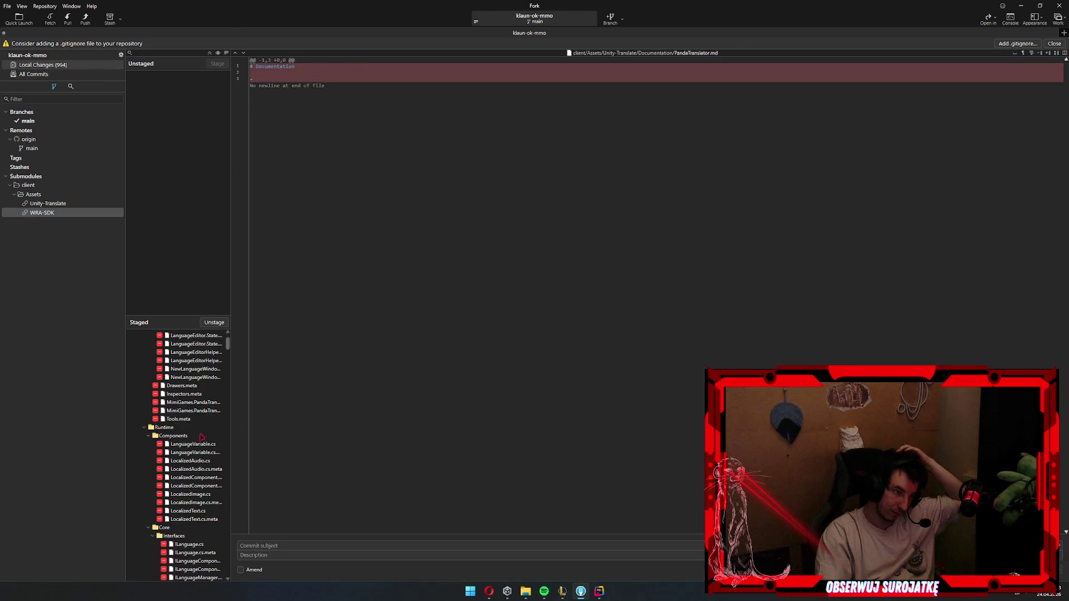
{"action": "scroll", "coordinate": [196, 403], "scroll_direction": "up", "scroll_amount": 3}
{"action": "left_click", "coordinate": [200, 361]}
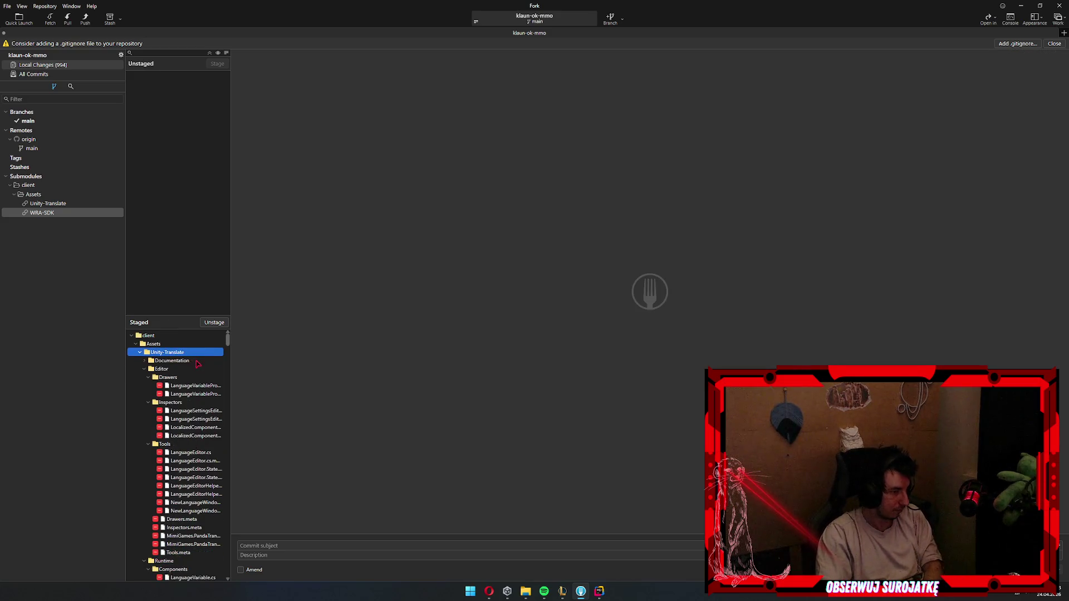
{"action": "key", "text": "Left"}
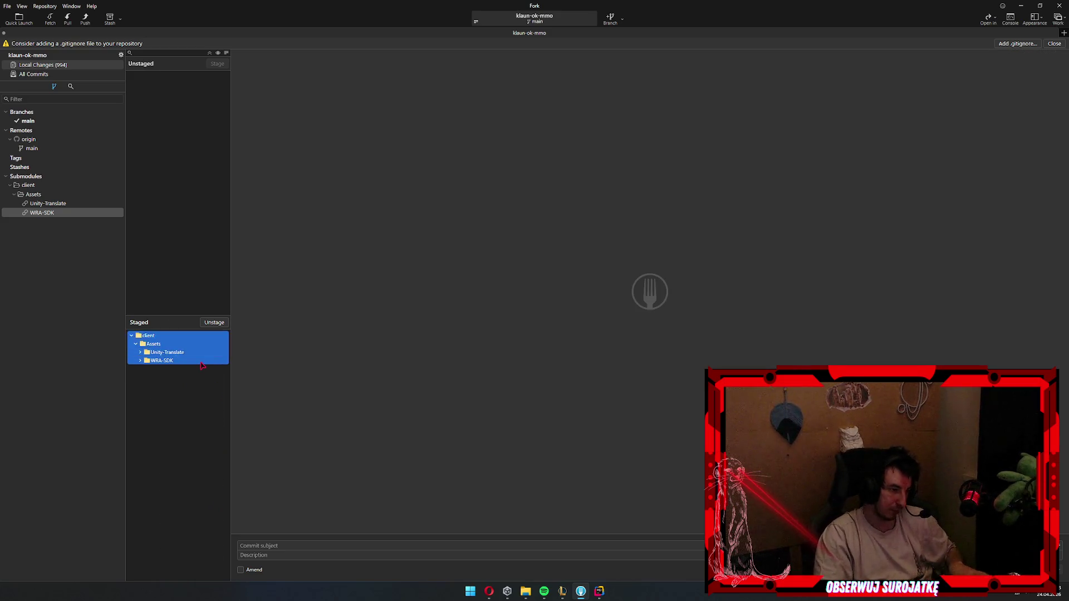
{"action": "key", "text": "ctrl+a"}
{"action": "key", "text": "Return"}
{"action": "left_click", "coordinate": [313, 545]}
{"action": "type", "text": "r"}
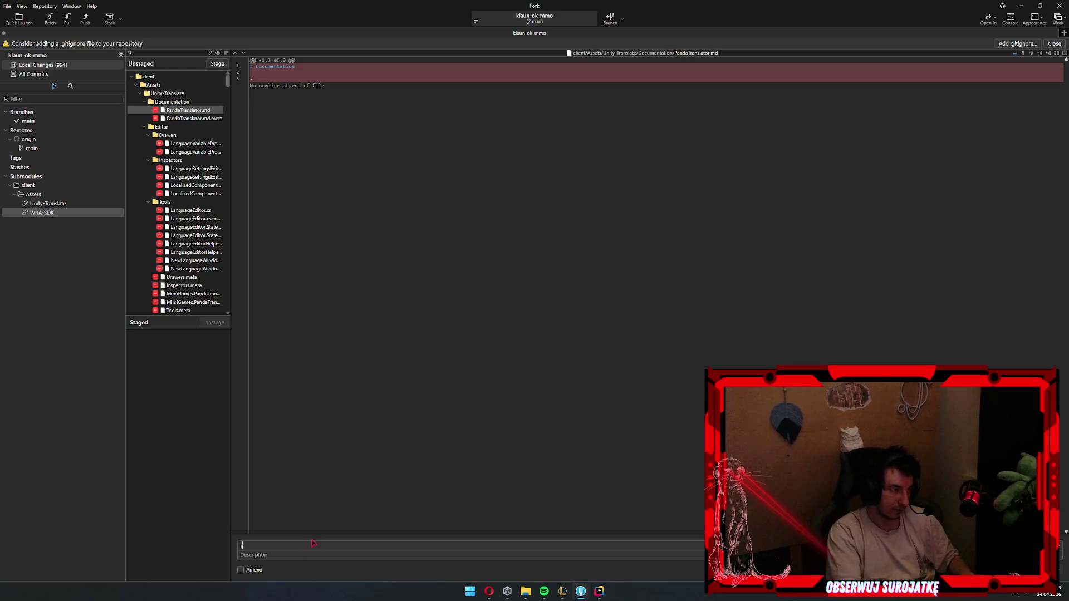
{"action": "type", "text": "m modules"}
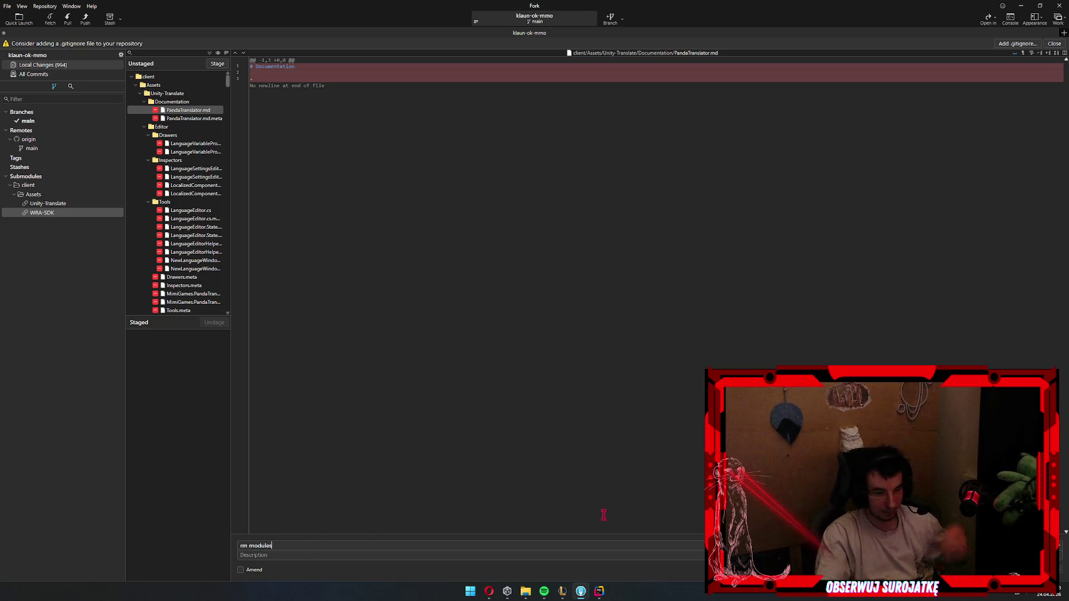
- Stage all the submodule removals, commit them as 'rm modules', and push main to origin
{"action": "left_click", "coordinate": [217, 64]}
{"action": "left_click", "coordinate": [201, 169]}
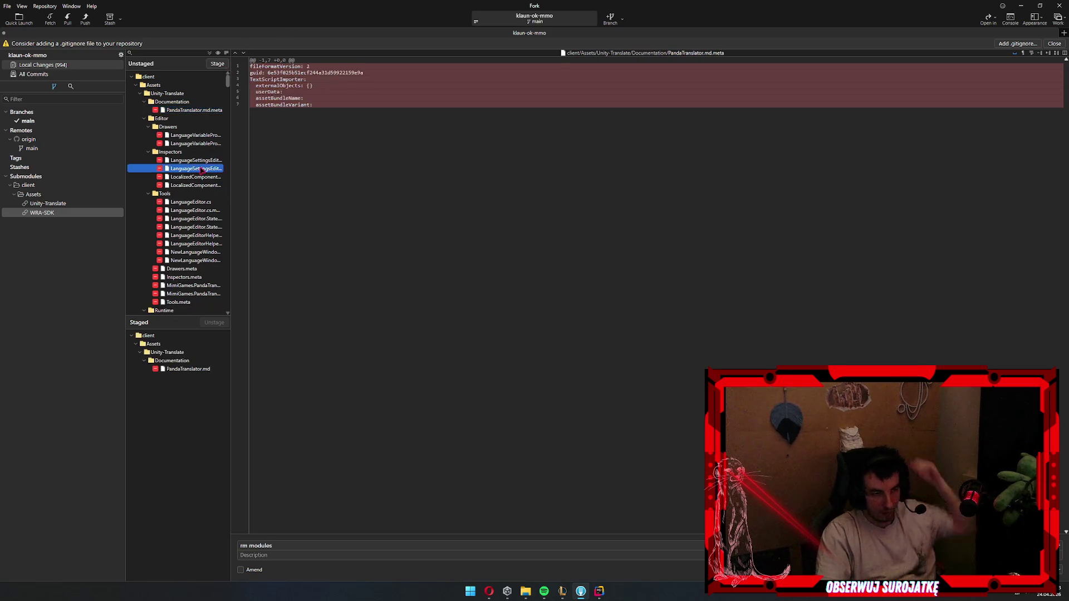
{"action": "key", "text": "ctrl+a"}
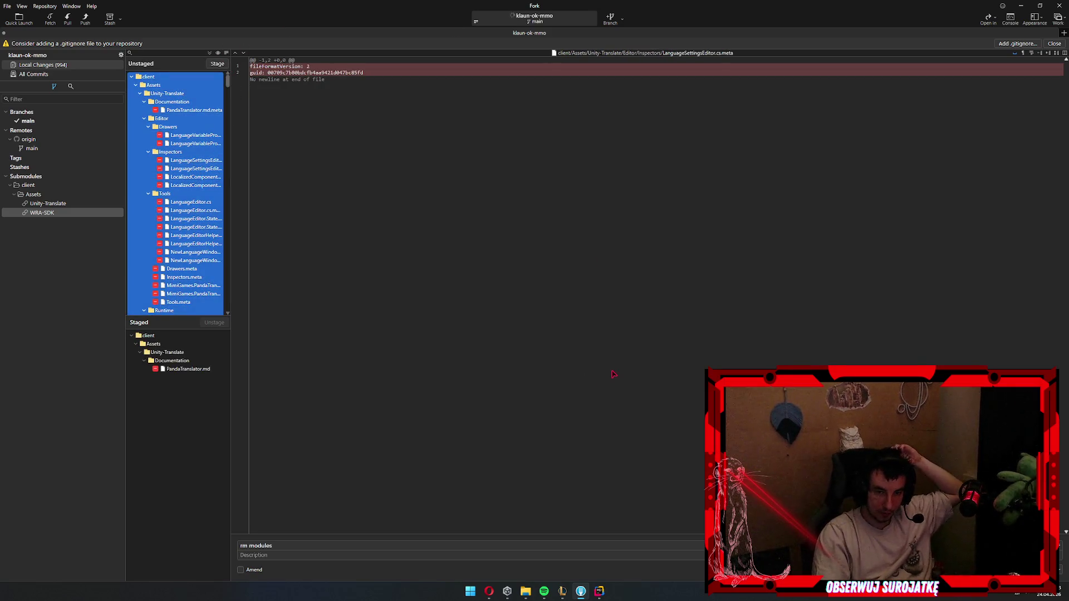
{"action": "key", "text": "ctrl+s"}
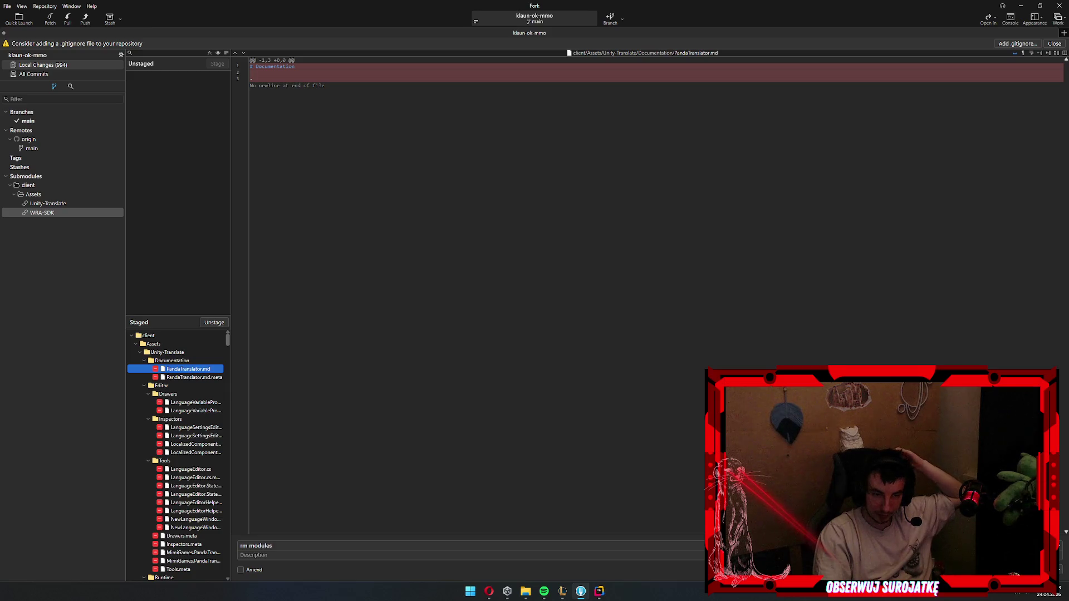
{"action": "key", "text": "ctrl+Return"}
{"action": "key", "text": "ctrl+shift+p"}
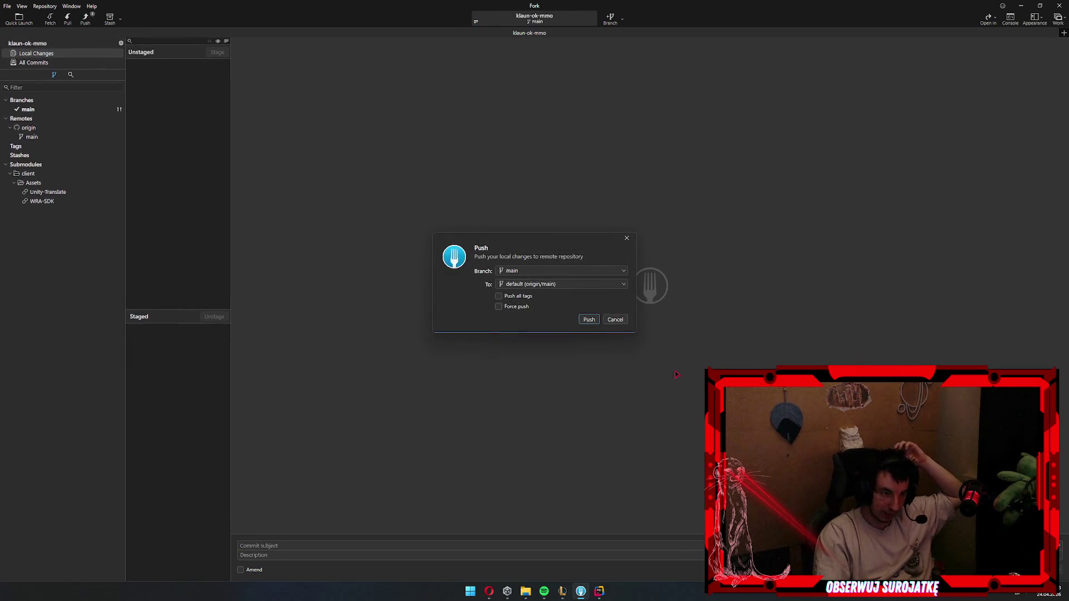
{"action": "left_click", "coordinate": [589, 320]}
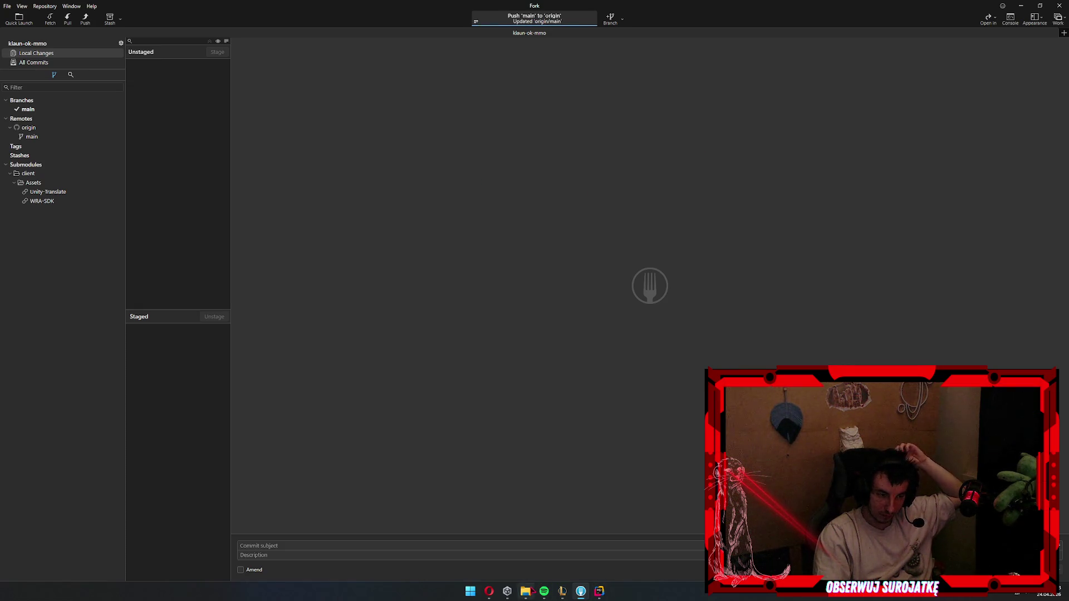
{"action": "left_click", "coordinate": [525, 591]}
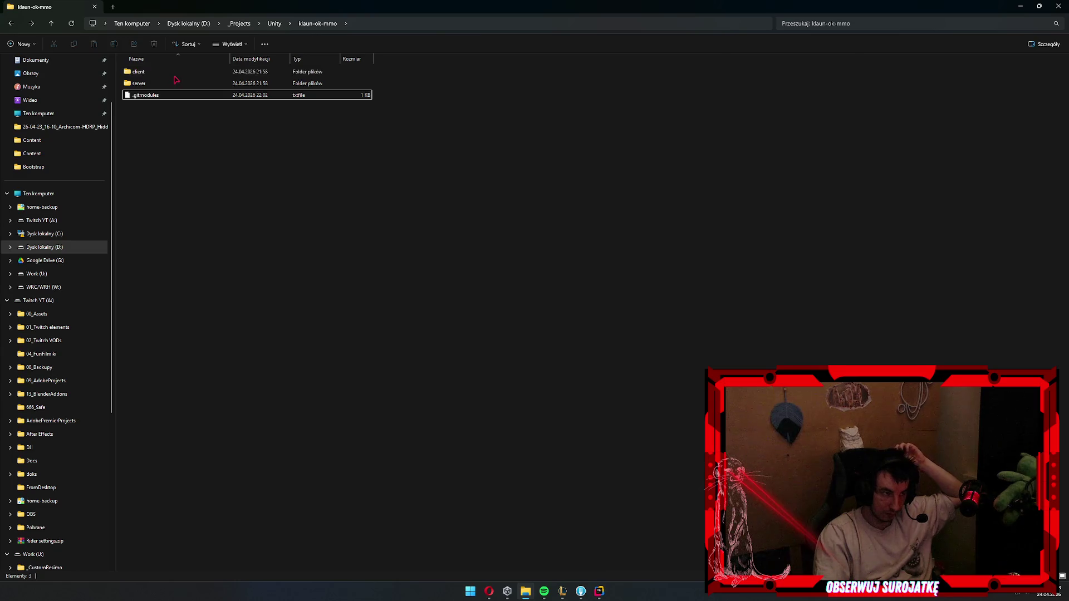
- Look through the server and client folders, selecting client's Logs folder
{"action": "double_click", "coordinate": [149, 83]}
{"action": "key", "text": "alt+Left"}
{"action": "key", "text": "Up"}
{"action": "key", "text": "Return"}
{"action": "key", "text": "Home"}
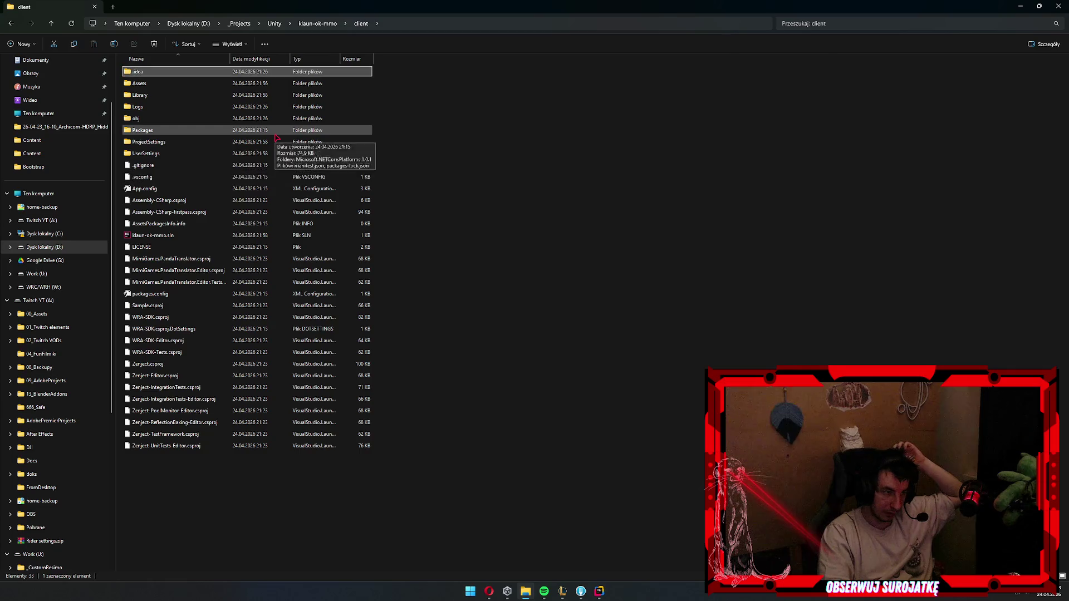
{"action": "left_click", "coordinate": [581, 300]}
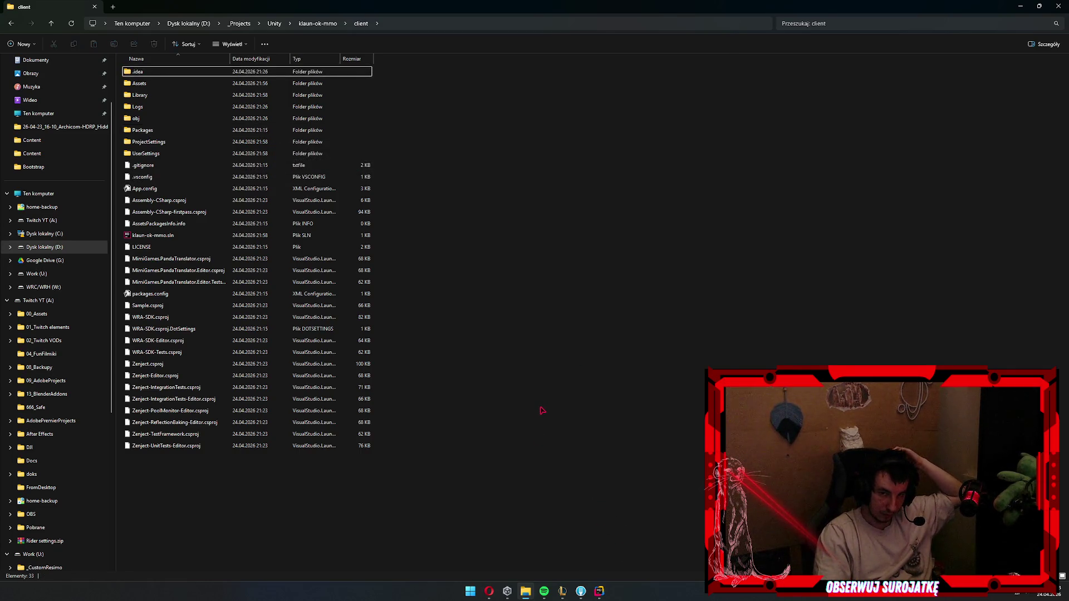
{"action": "left_click", "coordinate": [210, 106]}
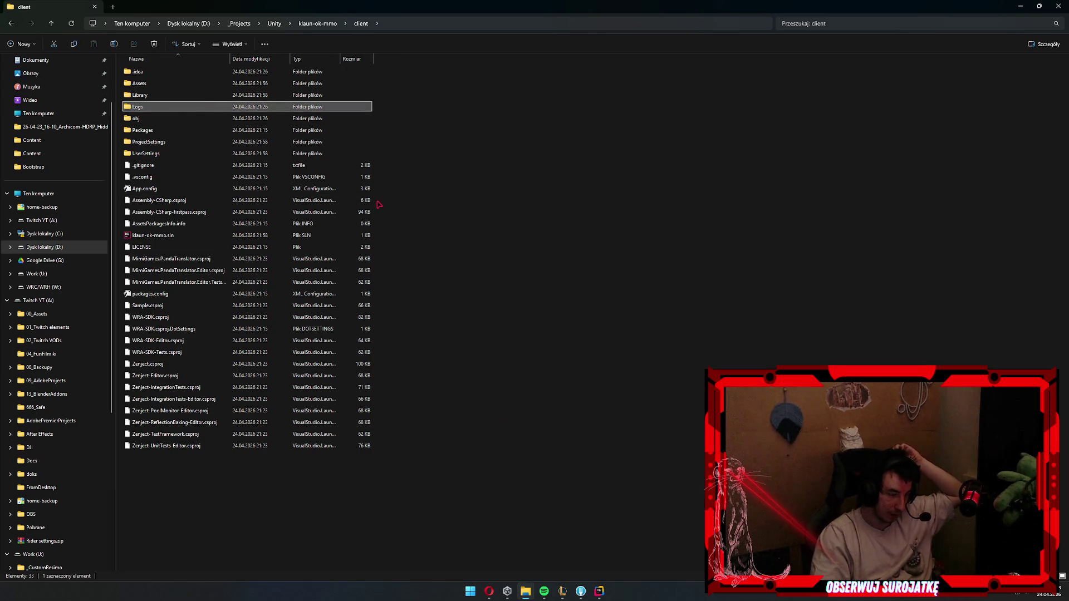
- Delete the .gitmodules file from the klaun-ok-mmo folder and return to Fork
{"action": "left_click", "coordinate": [317, 23]}
{"action": "left_click", "coordinate": [196, 83]}
{"action": "double_click", "coordinate": [196, 83]}
{"action": "key", "text": "alt+Left"}
{"action": "key", "text": "Delete"}
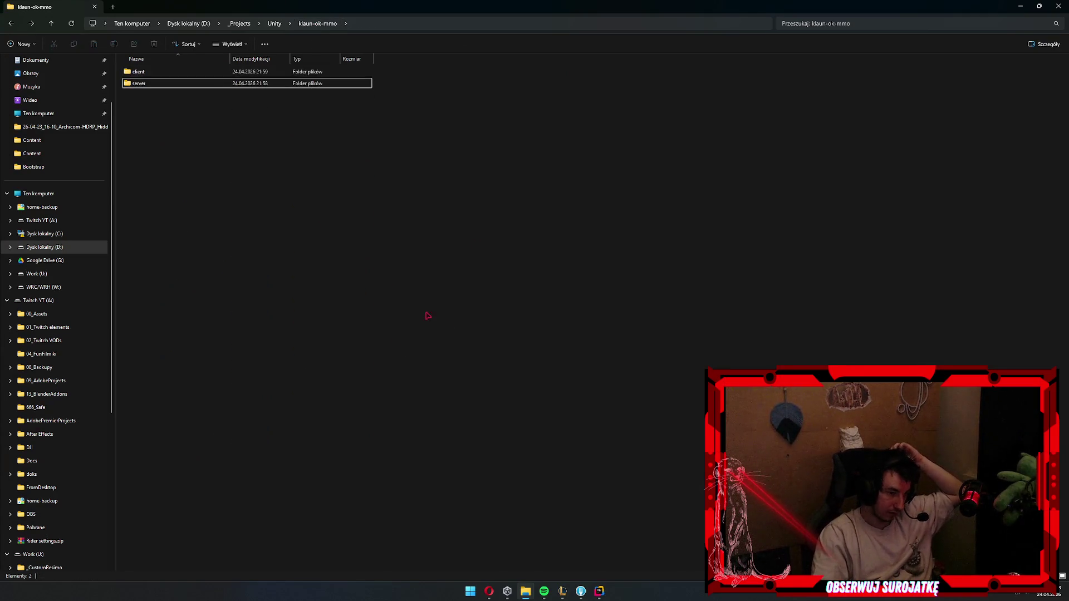
{"action": "left_click", "coordinate": [563, 591]}
{"action": "key", "text": "alt+Tab"}
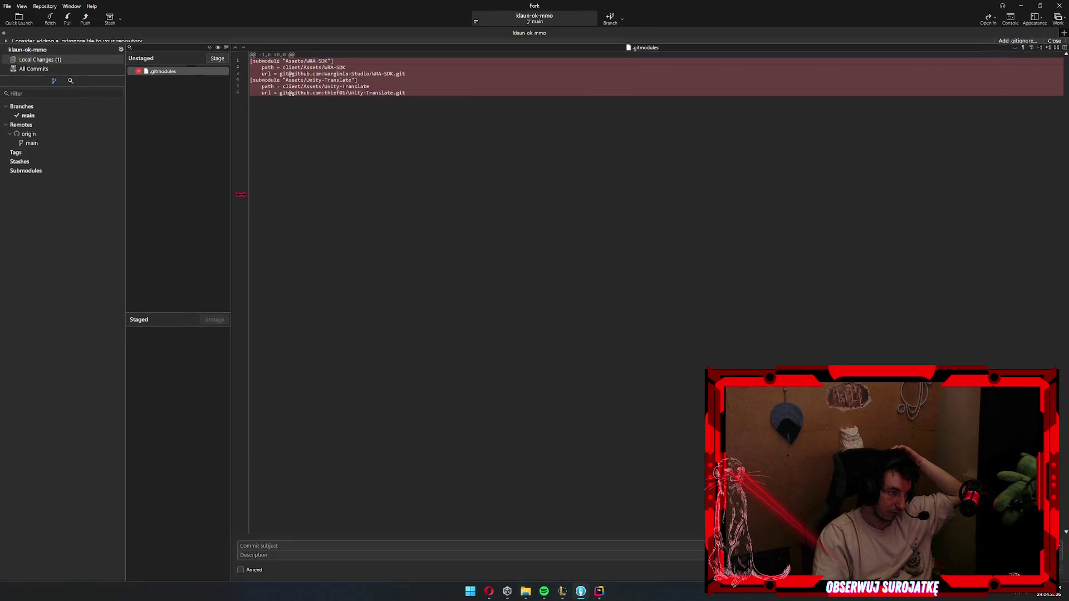
{"action": "right_click", "coordinate": [36, 180]}
{"action": "left_click", "coordinate": [59, 186]}
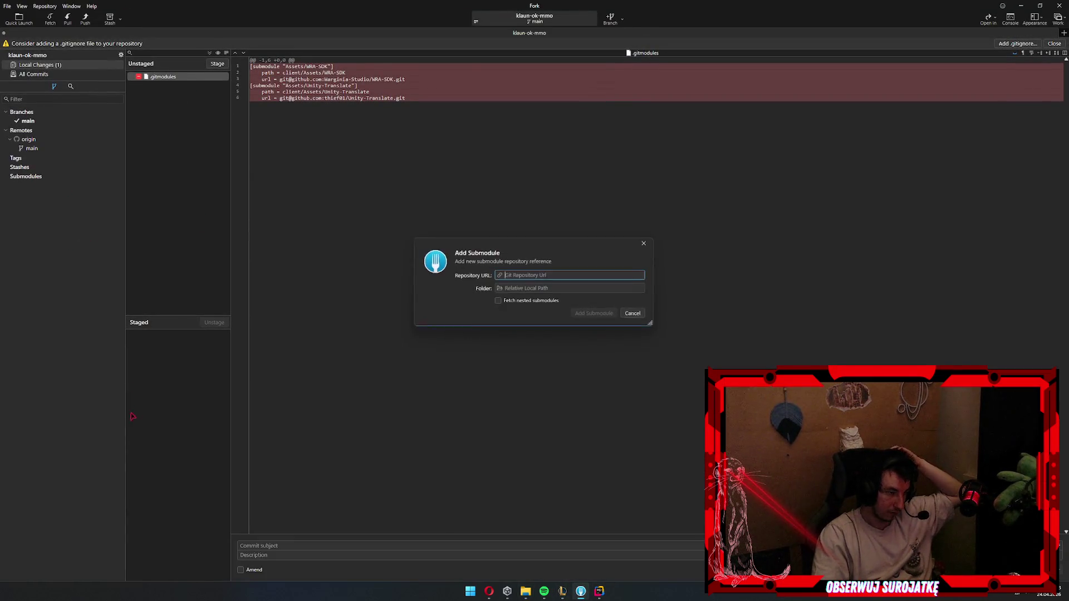
{"action": "type", "text": "c"}
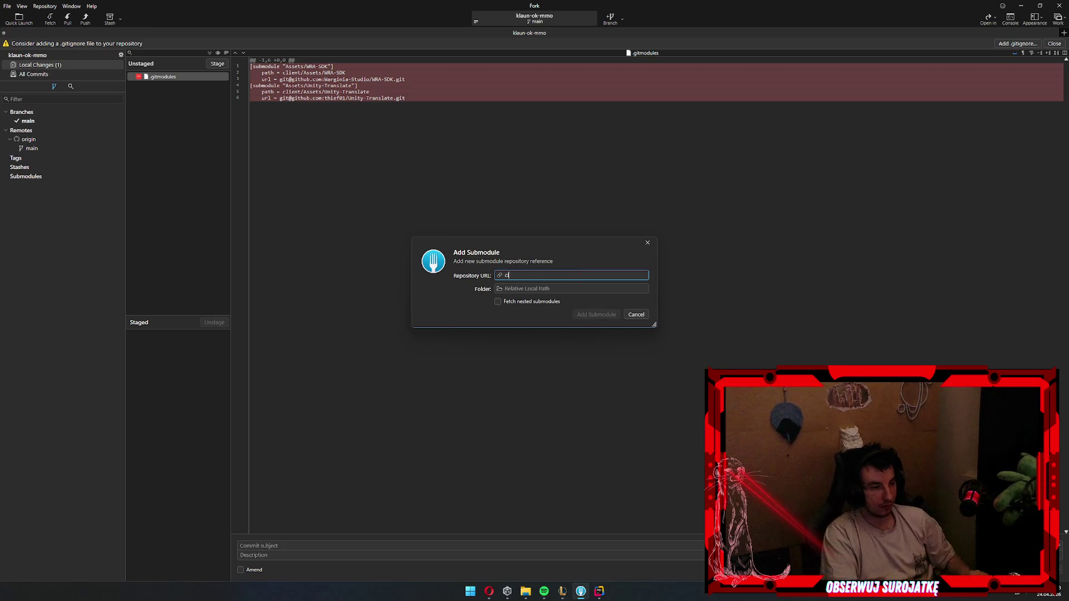
{"action": "key", "text": "ctrl+a"}
{"action": "key", "text": "BackSpace"}
{"action": "left_click", "coordinate": [501, 290]}
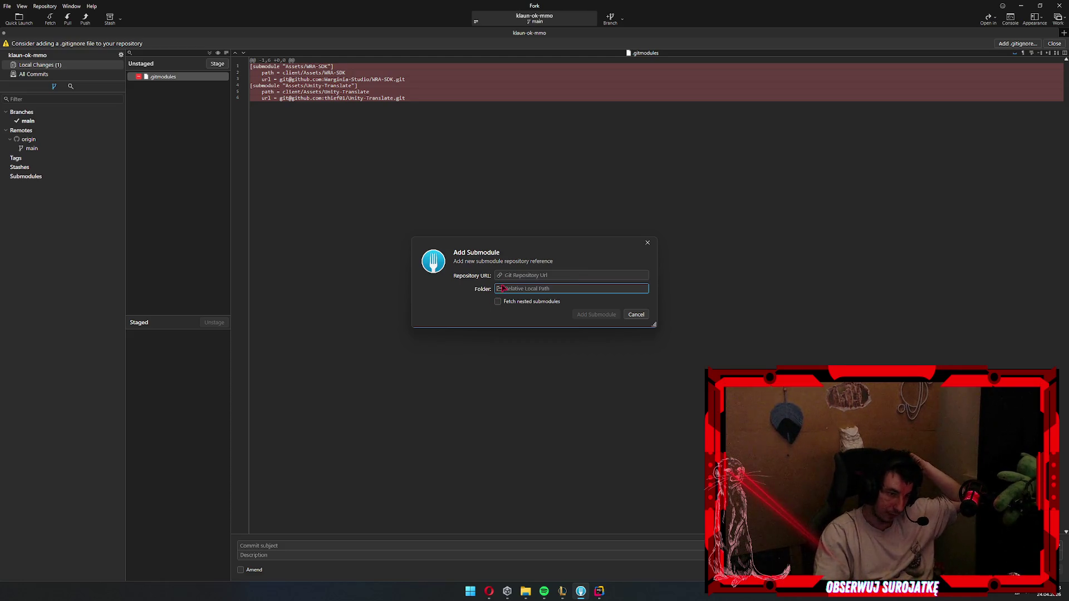
{"action": "type", "text": "client/Ass"}
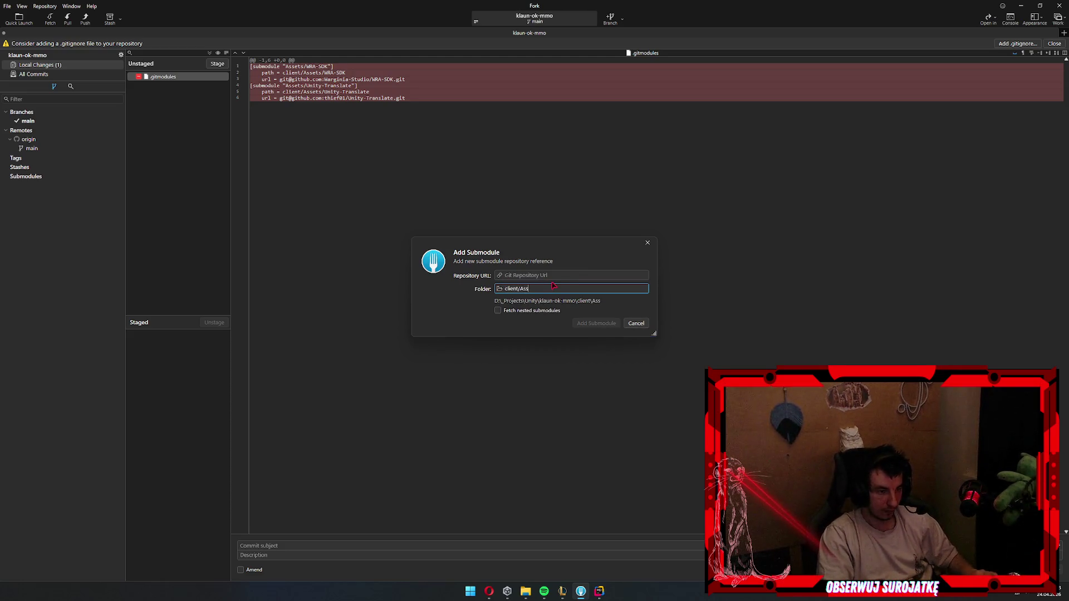
{"action": "type", "text": "\\Ass"}
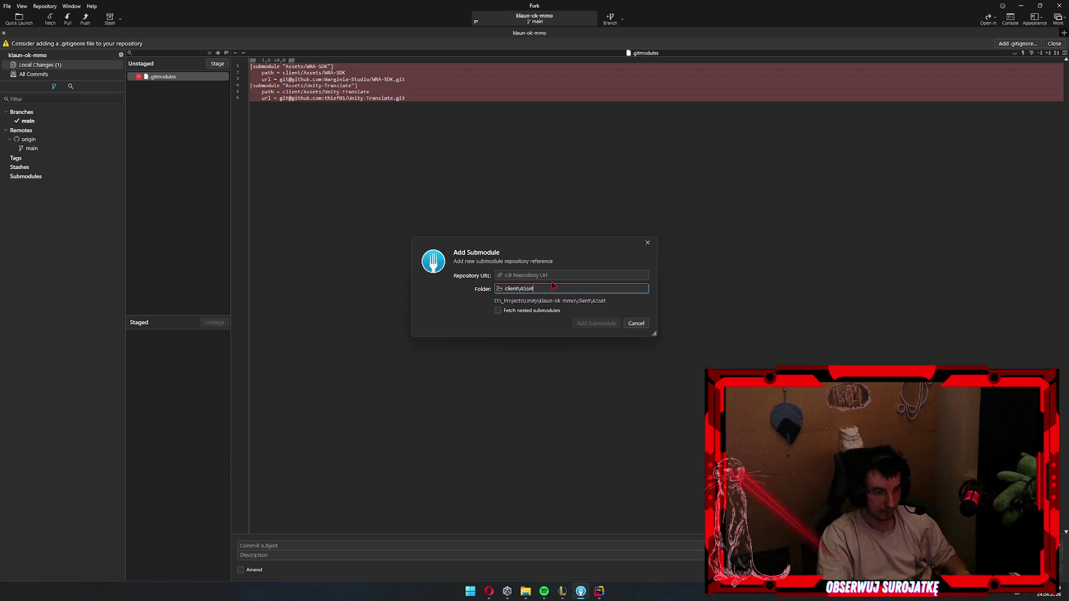
{"action": "type", "text": "ets\\"}
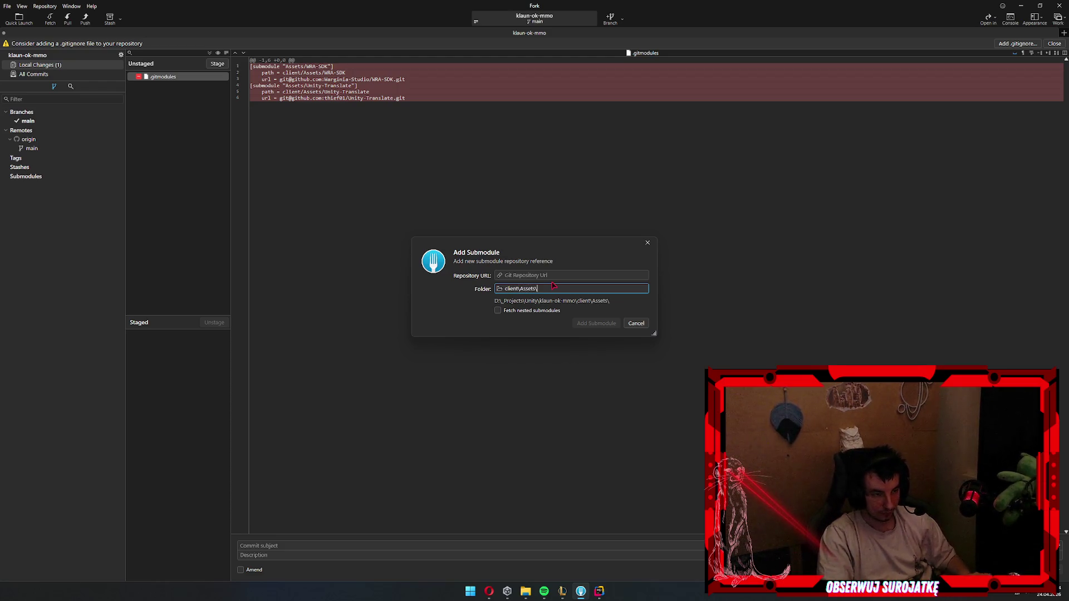
{"action": "type", "text": "WRA-SDK"}
{"action": "key", "text": "alt+Tab"}
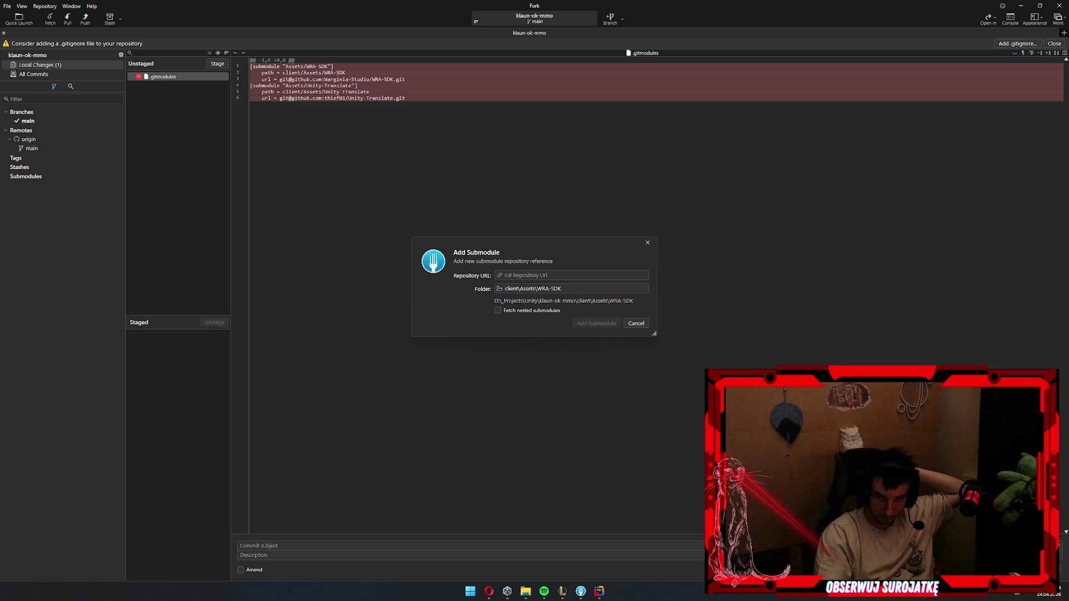
{"action": "left_click", "coordinate": [579, 275]}
{"action": "key", "text": "ctrl+v"}
{"action": "left_click", "coordinate": [607, 323]}
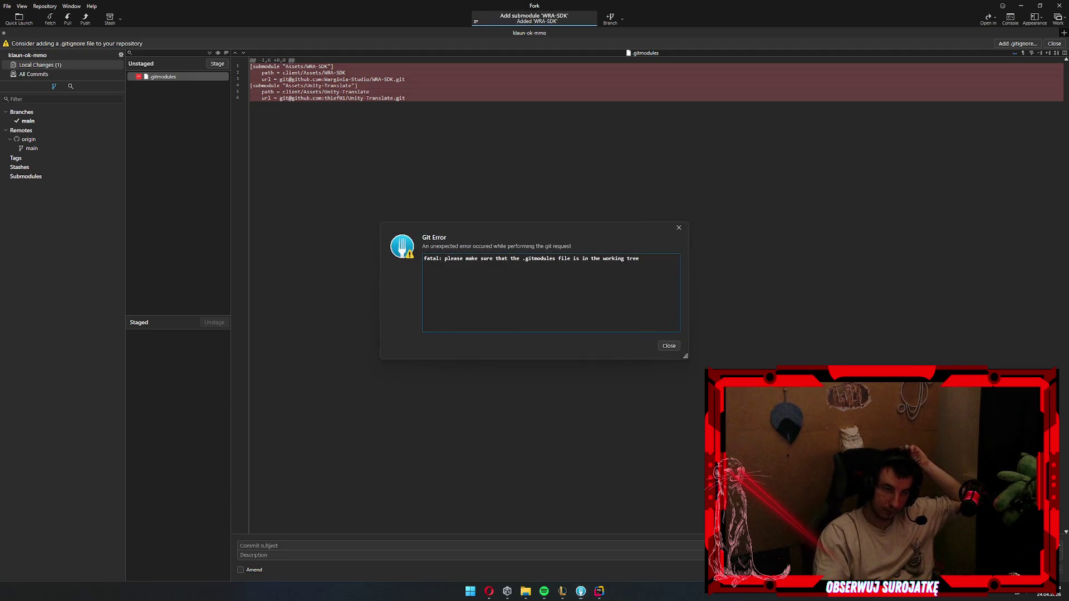
{"action": "left_click", "coordinate": [663, 346]}
{"action": "double_click", "coordinate": [157, 78]}
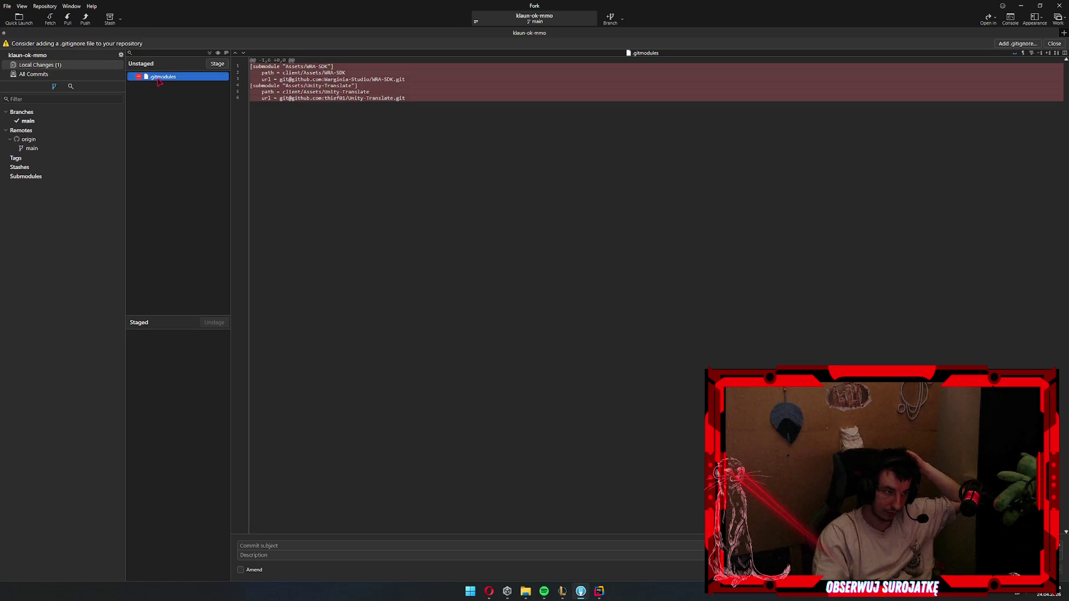
- Commit the staged change as 'rm mod' and push main to origin
{"action": "left_click", "coordinate": [302, 545]}
{"action": "type", "text": "rm mod"}
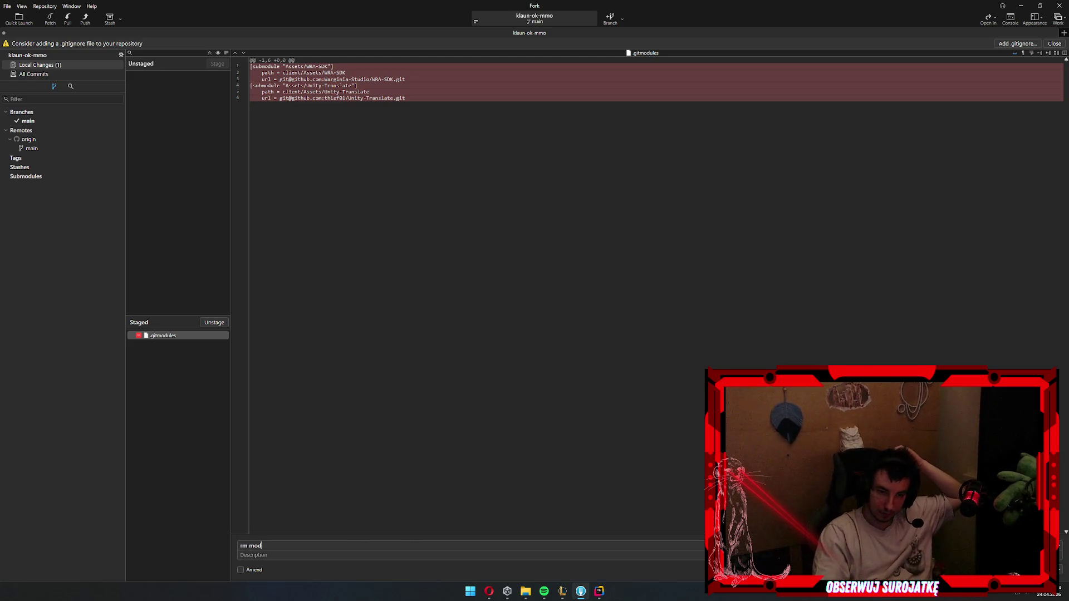
{"action": "key", "text": "ctrl+Return"}
{"action": "key", "text": "ctrl+shift+p"}
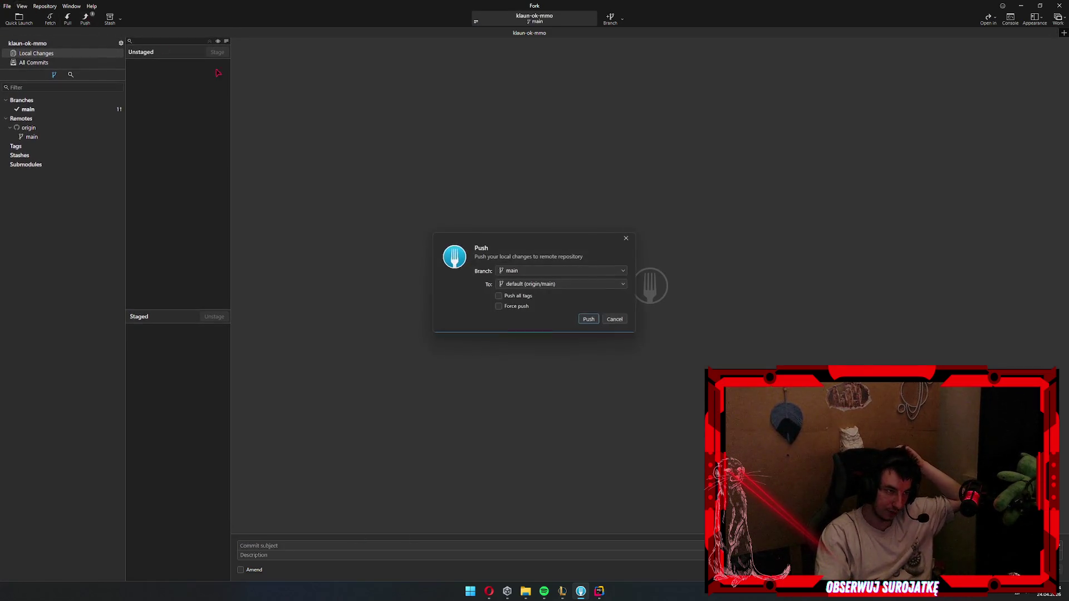
{"action": "left_click", "coordinate": [589, 320]}
- Try adding the WRA-SDK submodule at client\Assets\, then dismiss the folder-exists error
{"action": "right_click", "coordinate": [42, 165]}
{"action": "left_click", "coordinate": [61, 169]}
{"action": "key", "text": "Tab"}
{"action": "type", "text": "client\\Asswe"}
{"action": "key", "text": "BackSpace"}
{"action": "key", "text": "BackSpace"}
{"action": "type", "text": "ets\\"}
{"action": "key", "text": "Return"}
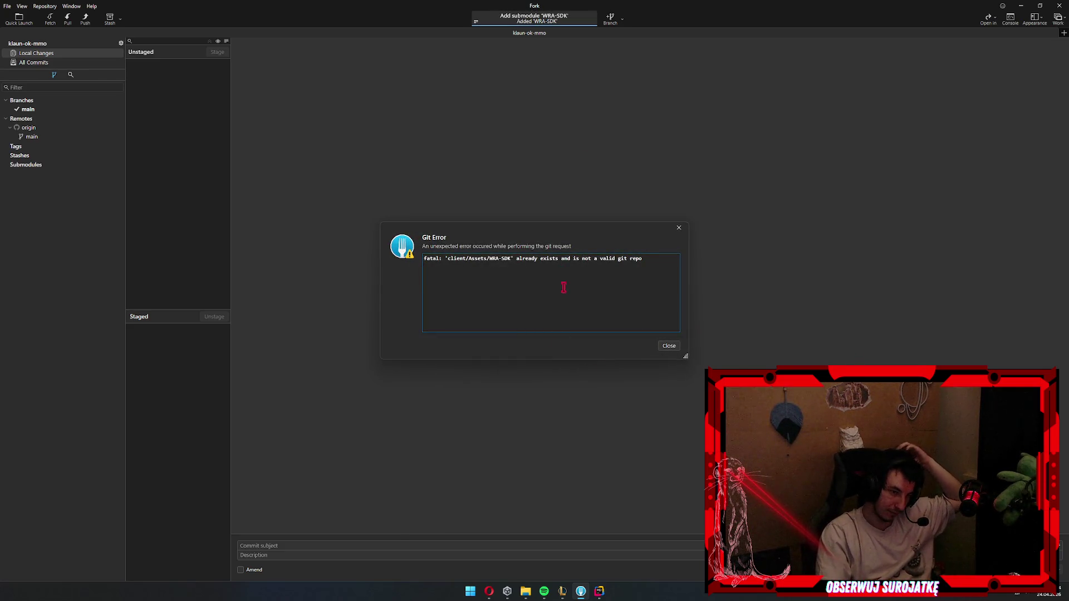
{"action": "left_click", "coordinate": [669, 347]}
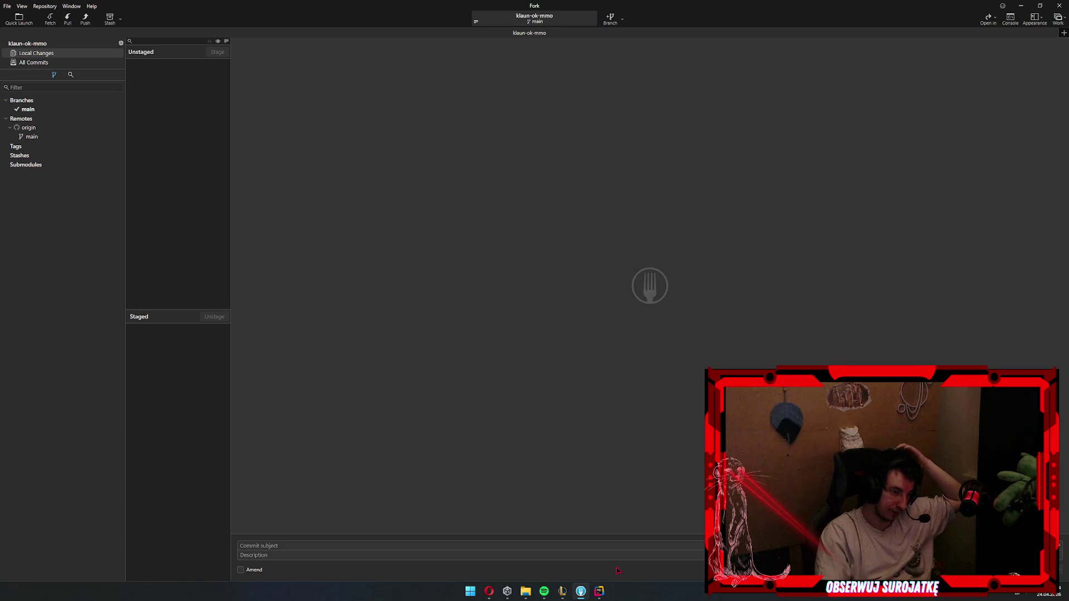
- Delete the leftover WRA-SDK folder from client\Assets in File Explorer
{"action": "left_click", "coordinate": [599, 591]}
{"action": "left_click", "coordinate": [526, 591]}
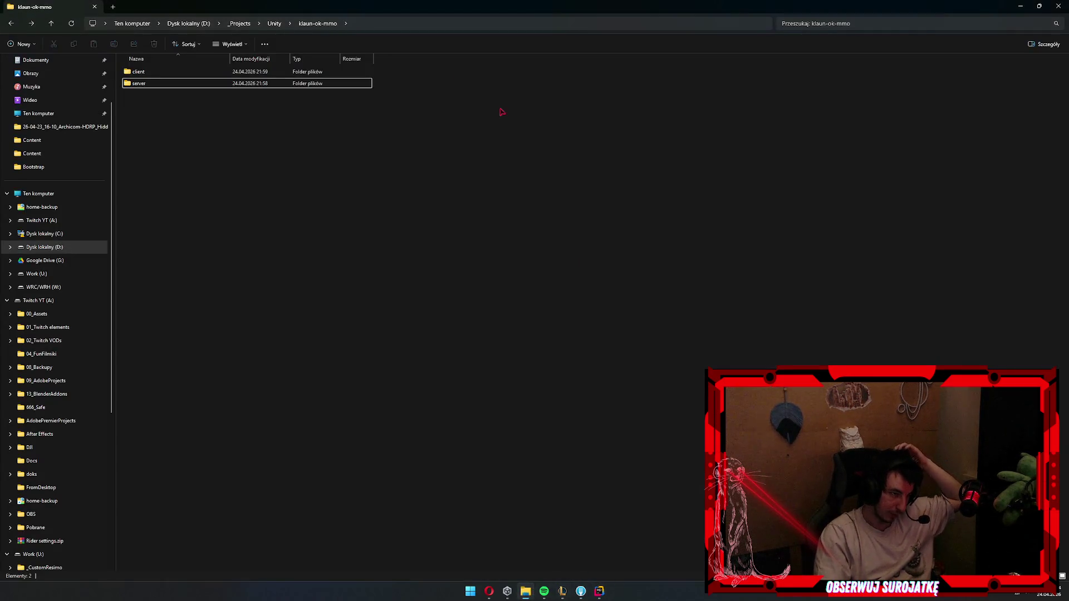
{"action": "double_click", "coordinate": [189, 72]}
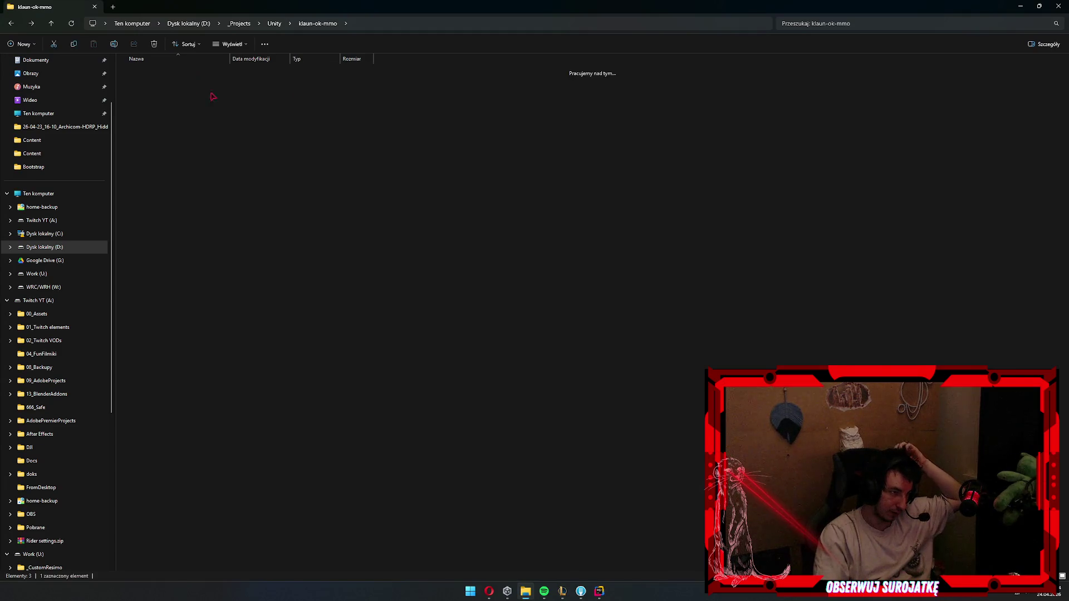
{"action": "key", "text": "Down"}
{"action": "key", "text": "Down"}
{"action": "key", "text": "Down"}
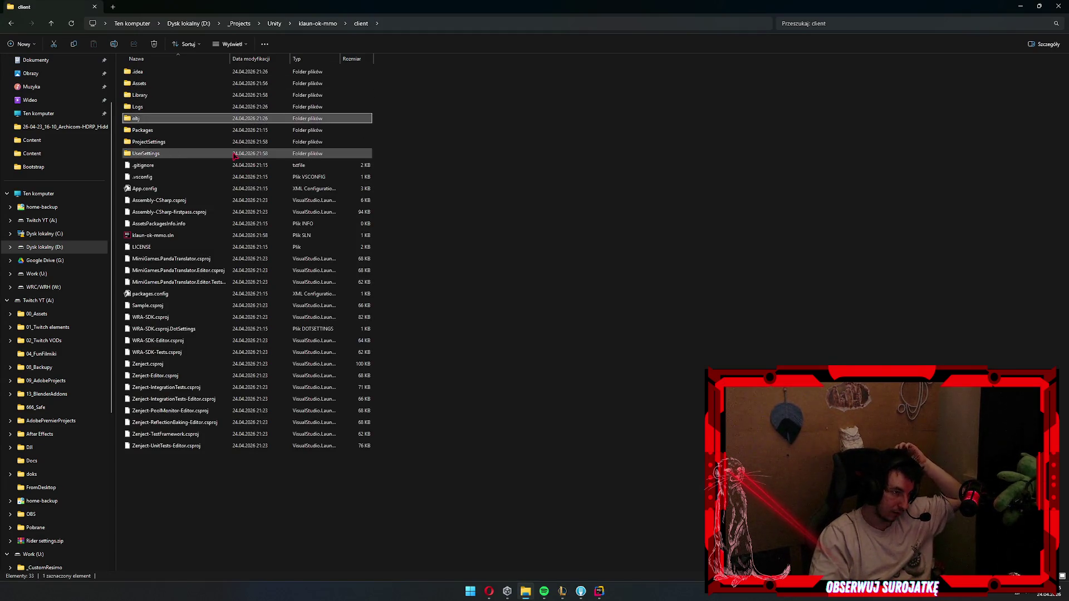
{"action": "key", "text": "Up"}
{"action": "key", "text": "Up"}
{"action": "key", "text": "Up"}
{"action": "key", "text": "Return"}
{"action": "type", "text": "w"}
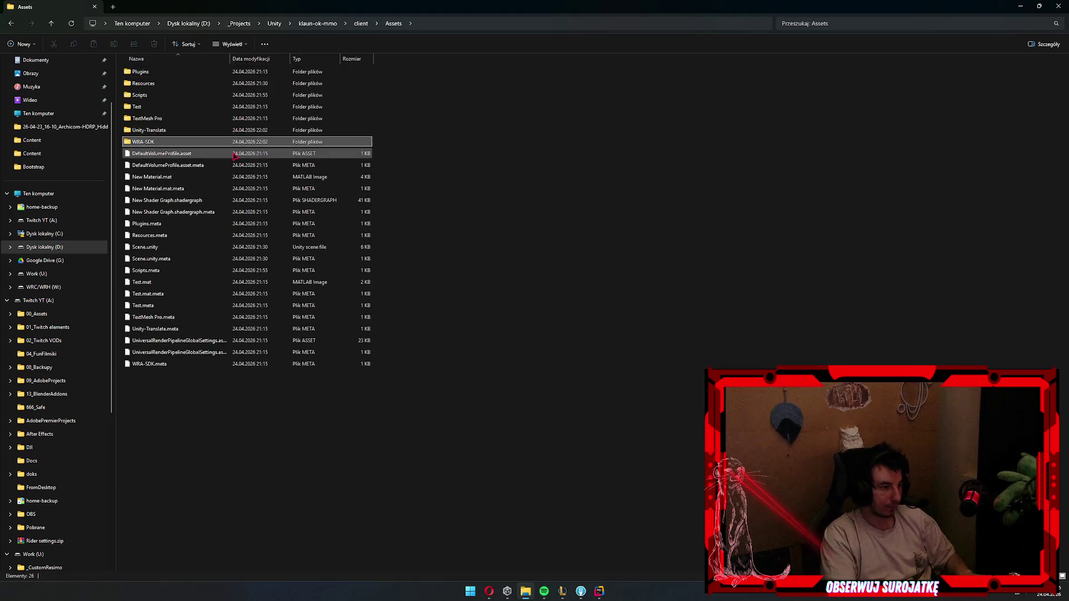
{"action": "key", "text": "Return"}
{"action": "key", "text": "BackSpace"}
{"action": "key", "text": "Delete"}
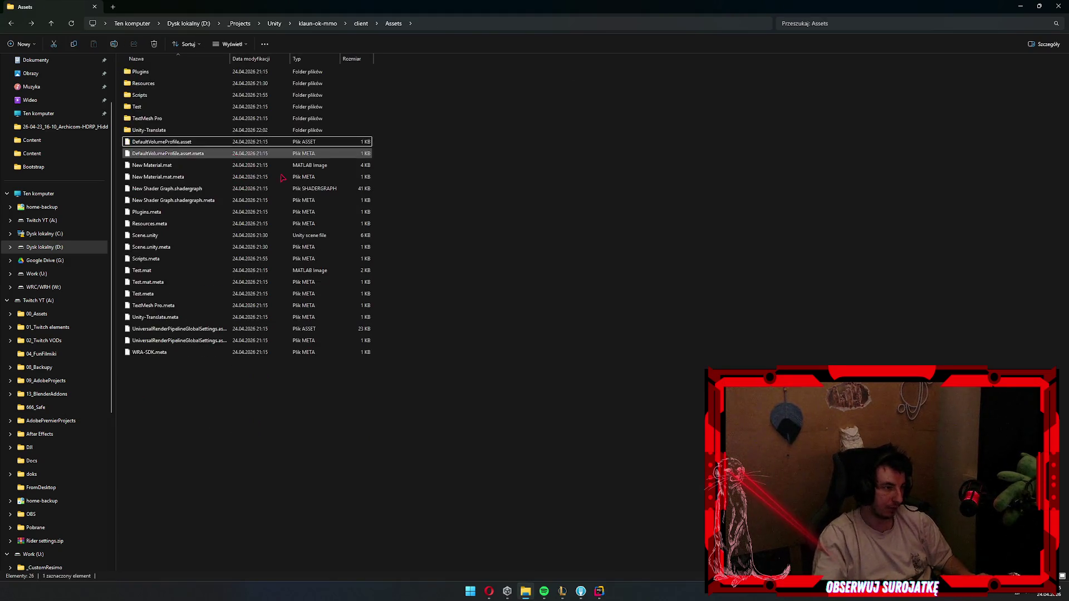
{"action": "key", "text": "alt+Tab"}
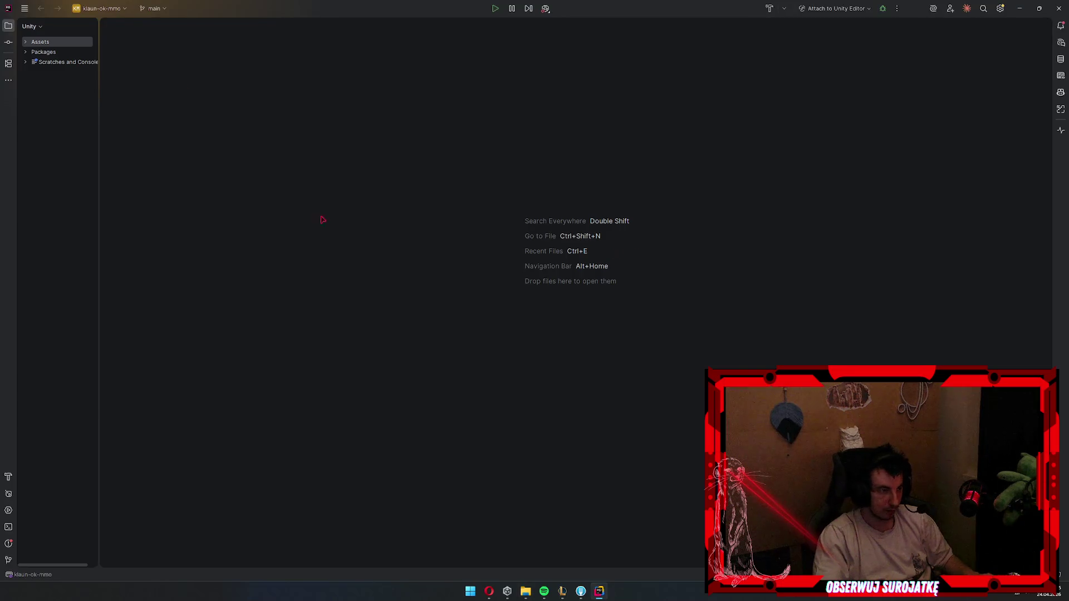
{"action": "left_click", "coordinate": [583, 593]}
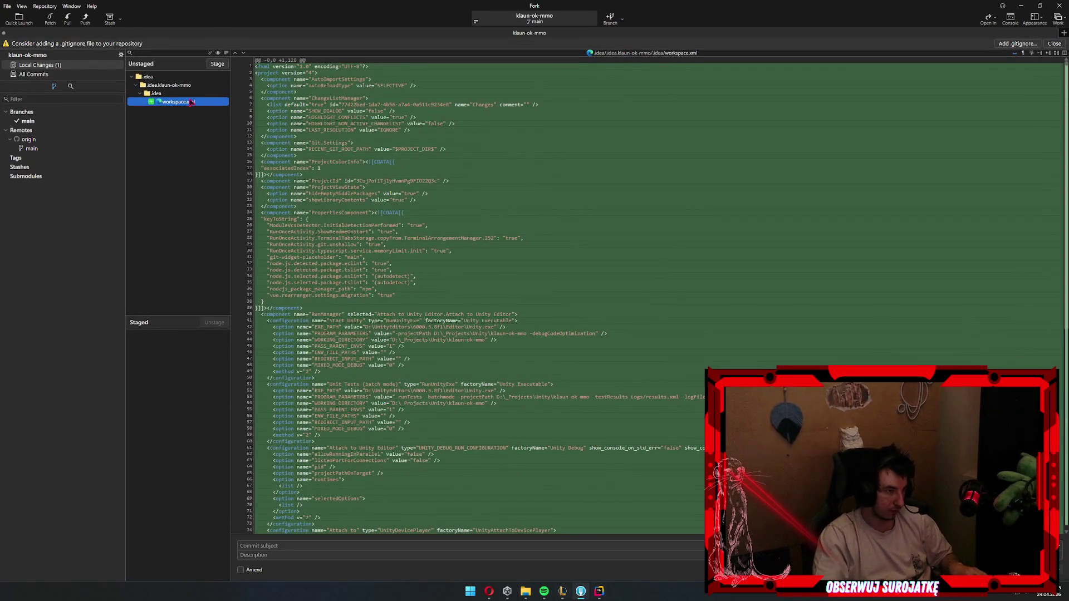
- Stage workspace.xml and commit it with the message 'wk'
{"action": "double_click", "coordinate": [187, 101]}
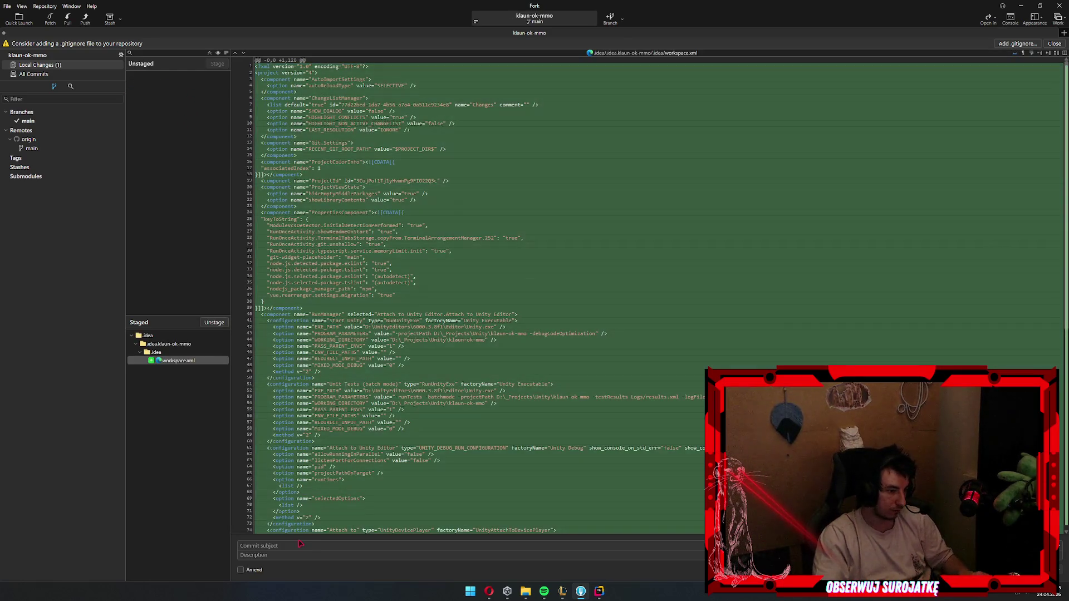
{"action": "type", "text": "wk"}
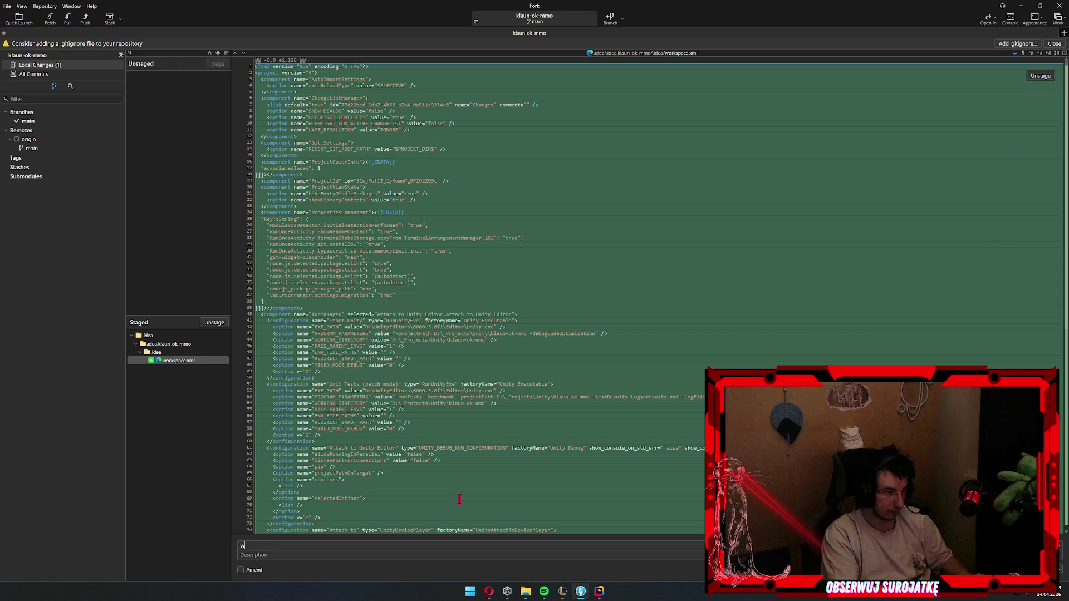
{"action": "key", "text": "ctrl+Return"}
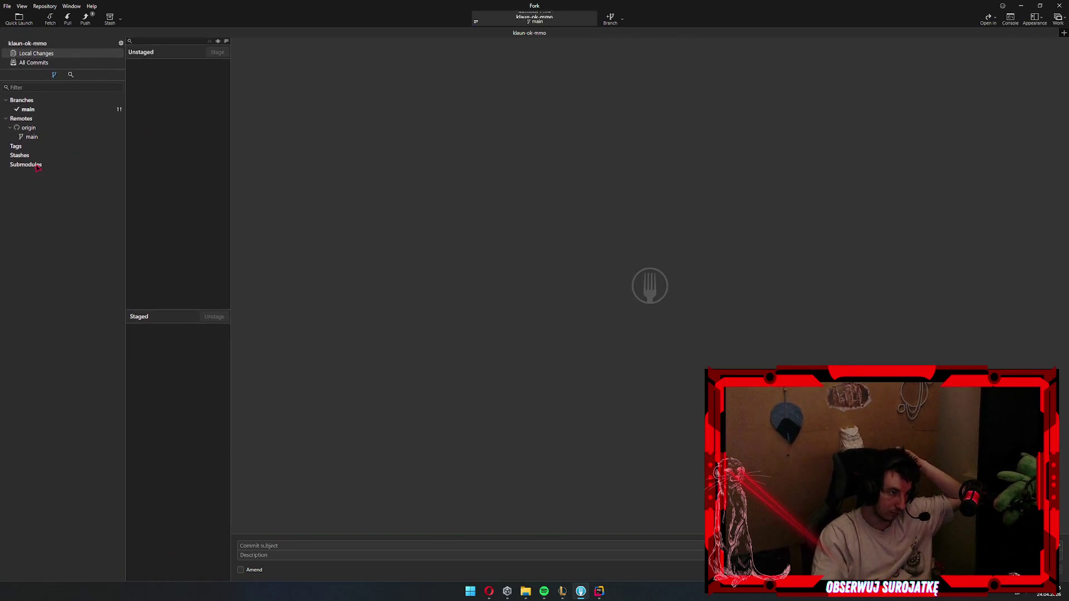
{"action": "right_click", "coordinate": [33, 165]}
{"action": "left_click", "coordinate": [67, 173]}
- Add WRA-SDK as a submodule with folder client\Assets\WRA-SDK
{"action": "left_click", "coordinate": [549, 284]}
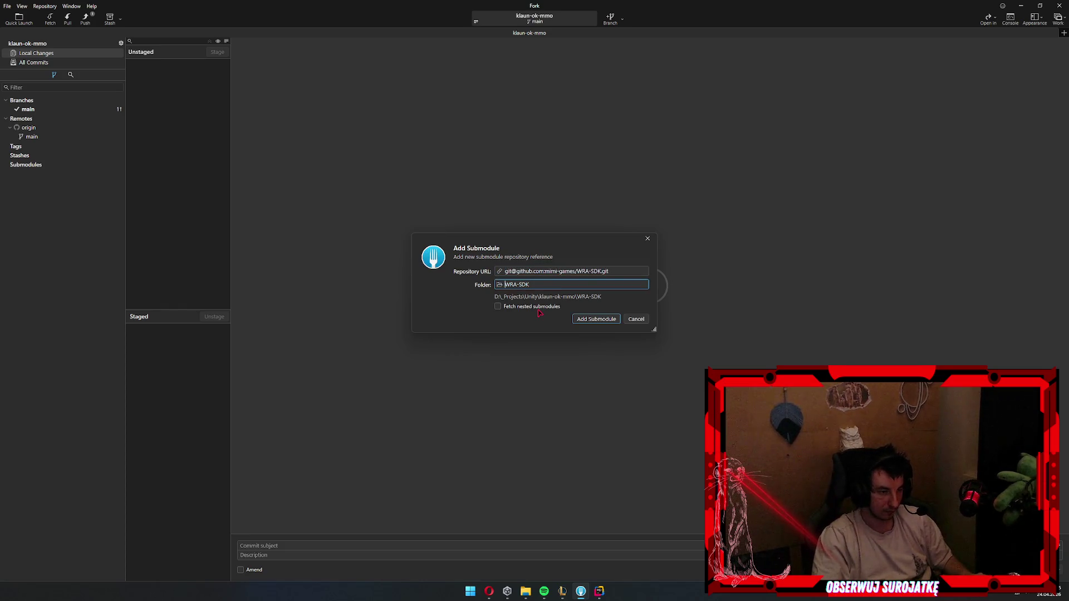
{"action": "type", "text": "client\\"}
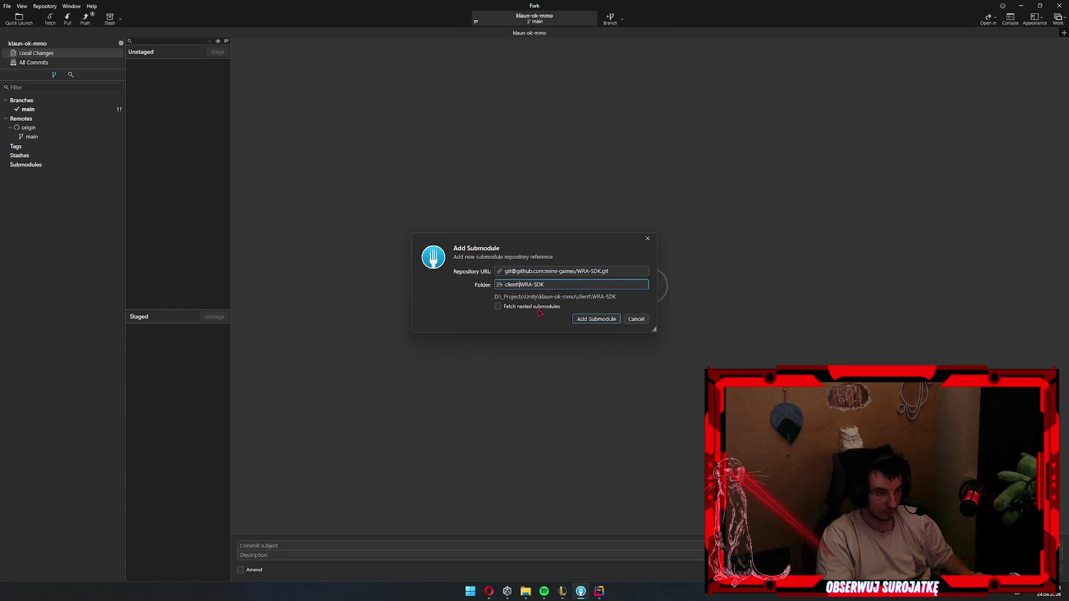
{"action": "type", "text": "Assets\\"}
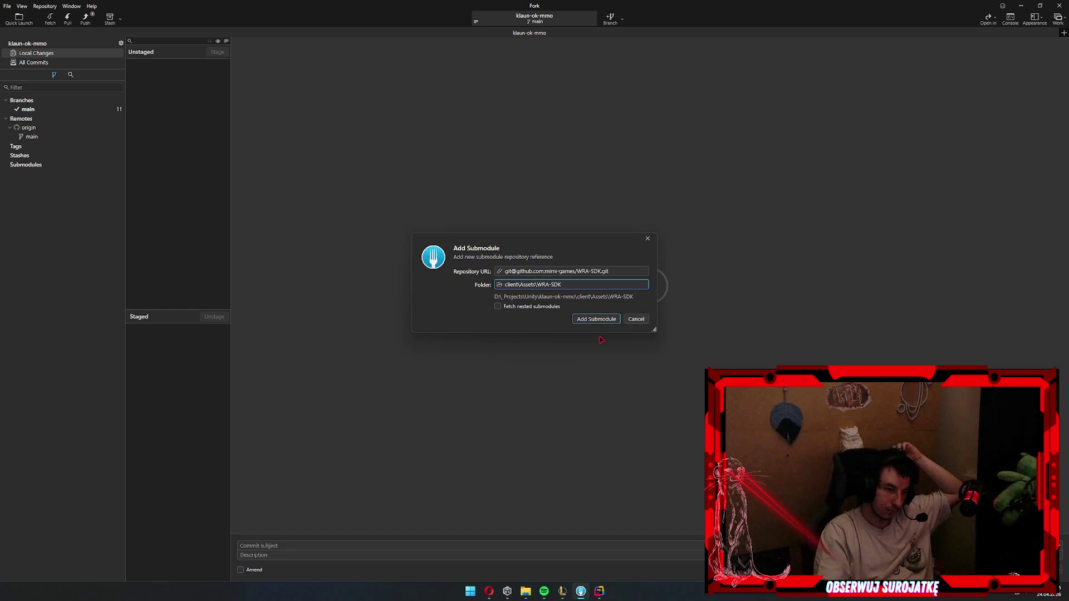
{"action": "left_click", "coordinate": [582, 323]}
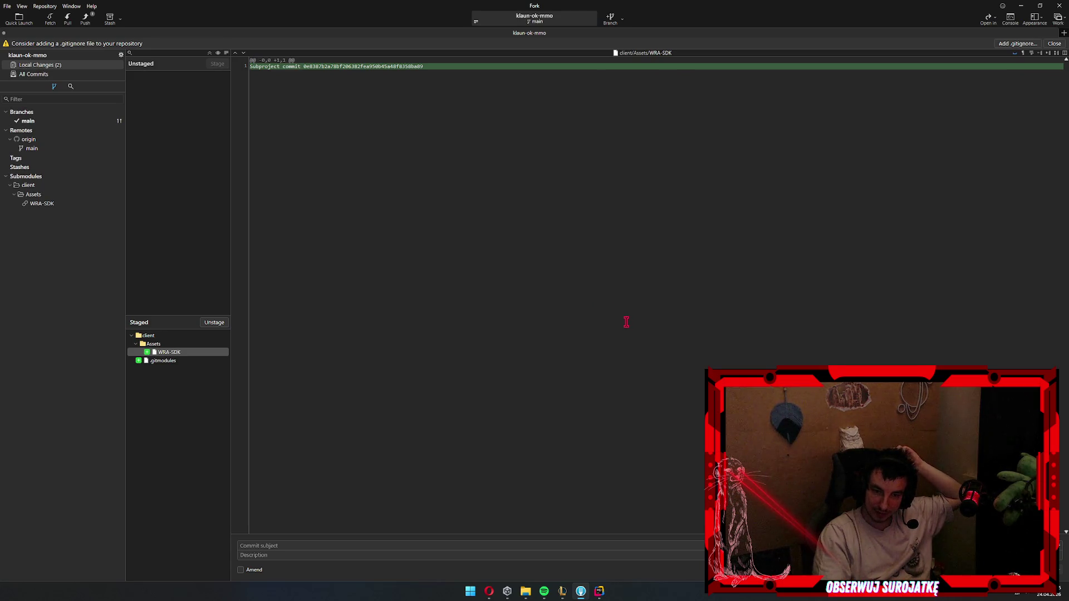
- Unstage everything, then stage WRA-SDK and .gitmodules together
{"action": "left_click", "coordinate": [189, 352]}
{"action": "key", "text": "ctrl+a"}
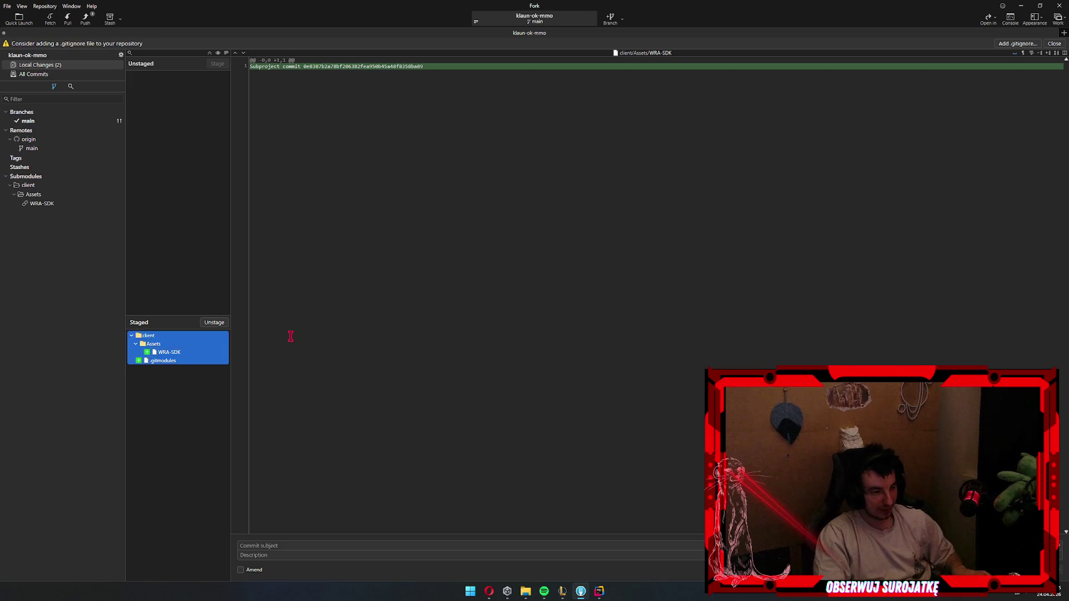
{"action": "key", "text": "space"}
{"action": "left_click", "coordinate": [170, 109]}
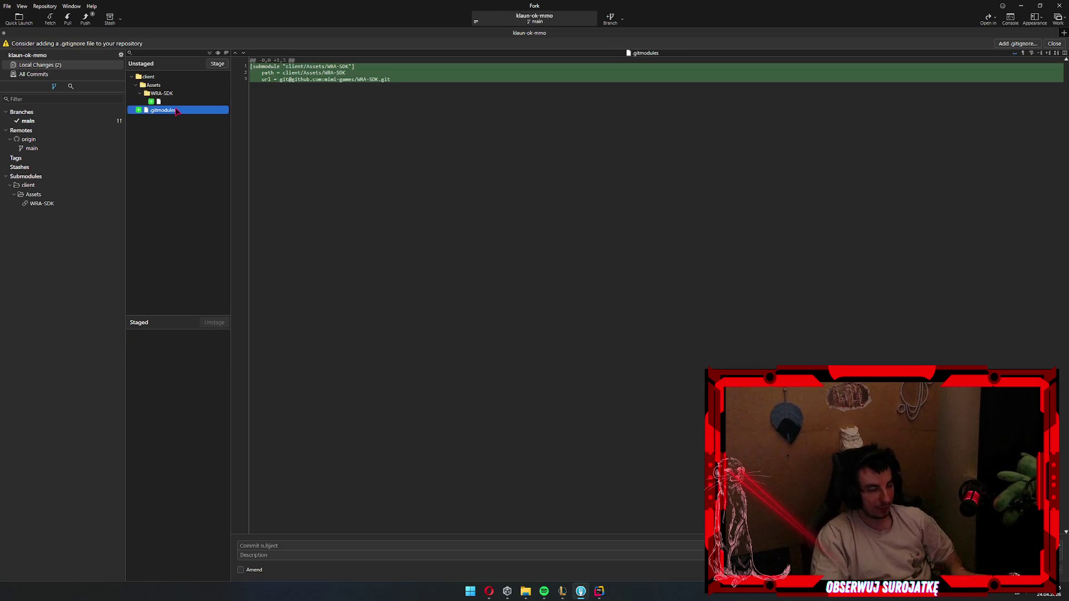
{"action": "key", "text": "ctrl+a"}
{"action": "key", "text": "space"}
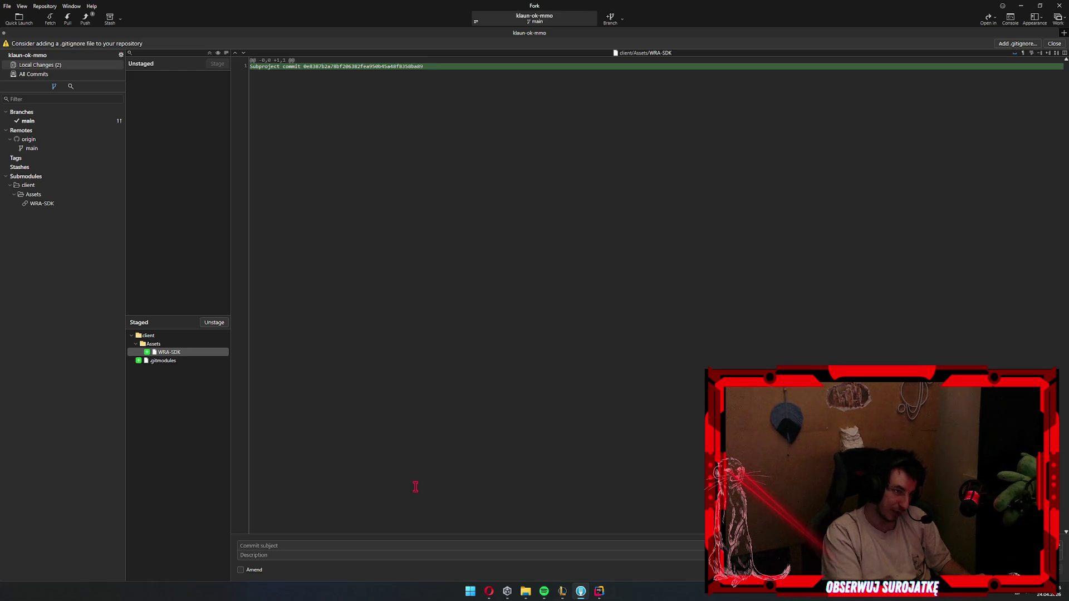
- Commit as 'add submodule', push main to origin, and check the WRA-SDK submodule
{"action": "type", "text": "add submodule"}
{"action": "key", "text": "ctrl+Return"}
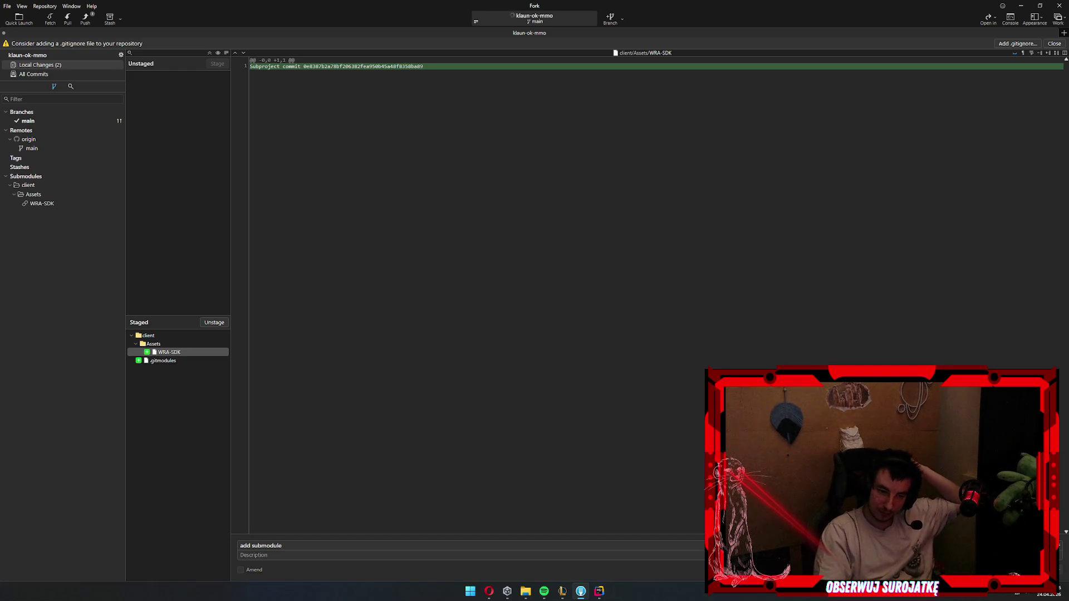
{"action": "key", "text": "ctrl+shift+p"}
{"action": "left_click", "coordinate": [587, 318]}
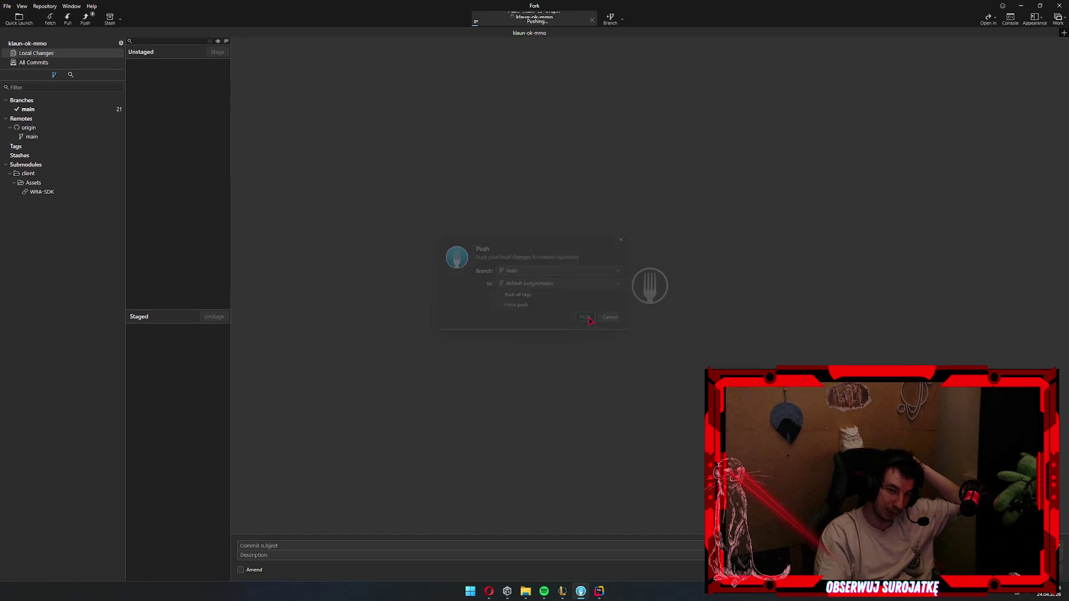
{"action": "left_click", "coordinate": [54, 191]}
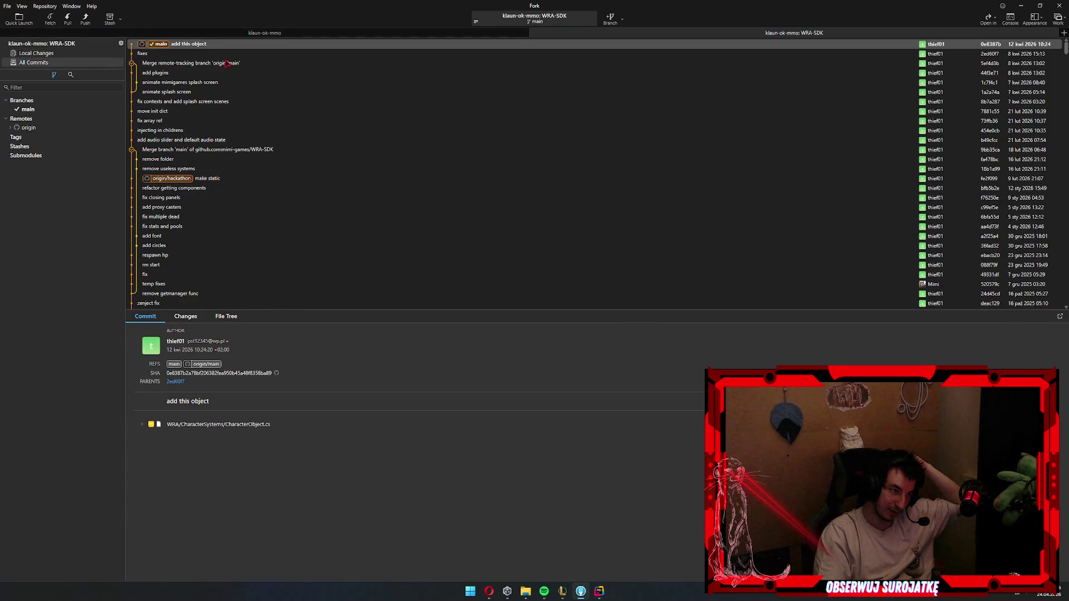
{"action": "left_click", "coordinate": [268, 34]}
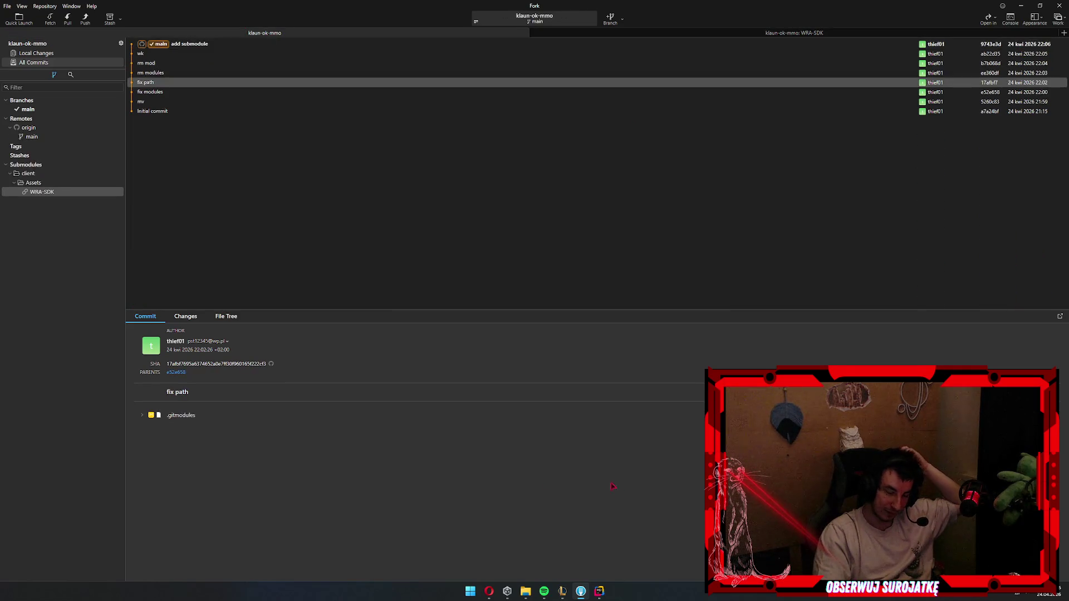
{"action": "left_click", "coordinate": [507, 591]}
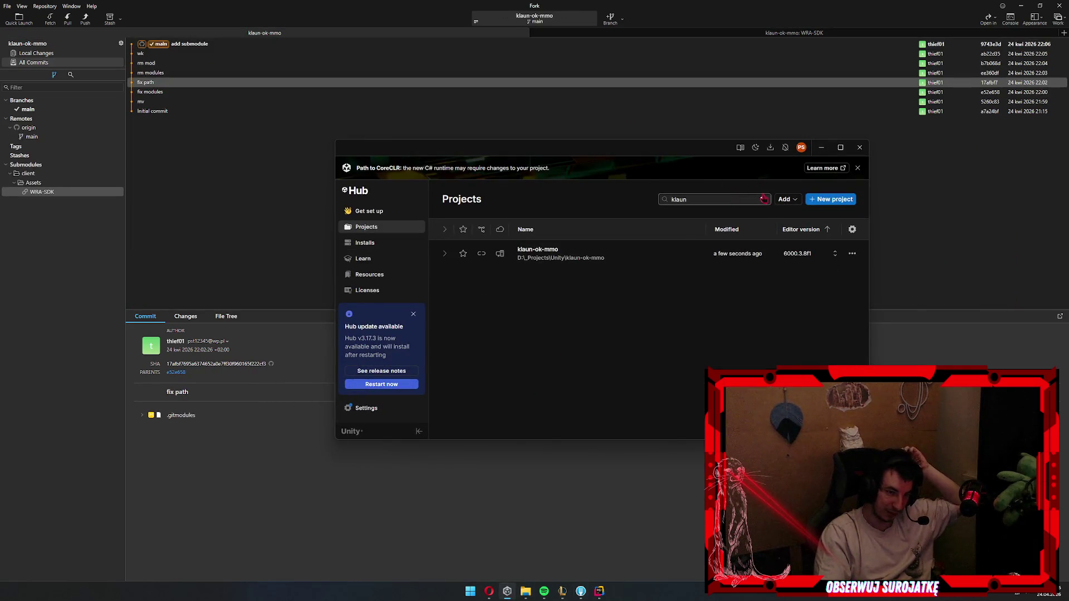
- Remove the klaun-ok-mmo project from Unity Hub's project list
{"action": "left_click", "coordinate": [852, 253]}
{"action": "left_click", "coordinate": [801, 348]}
{"action": "left_click", "coordinate": [706, 318]}
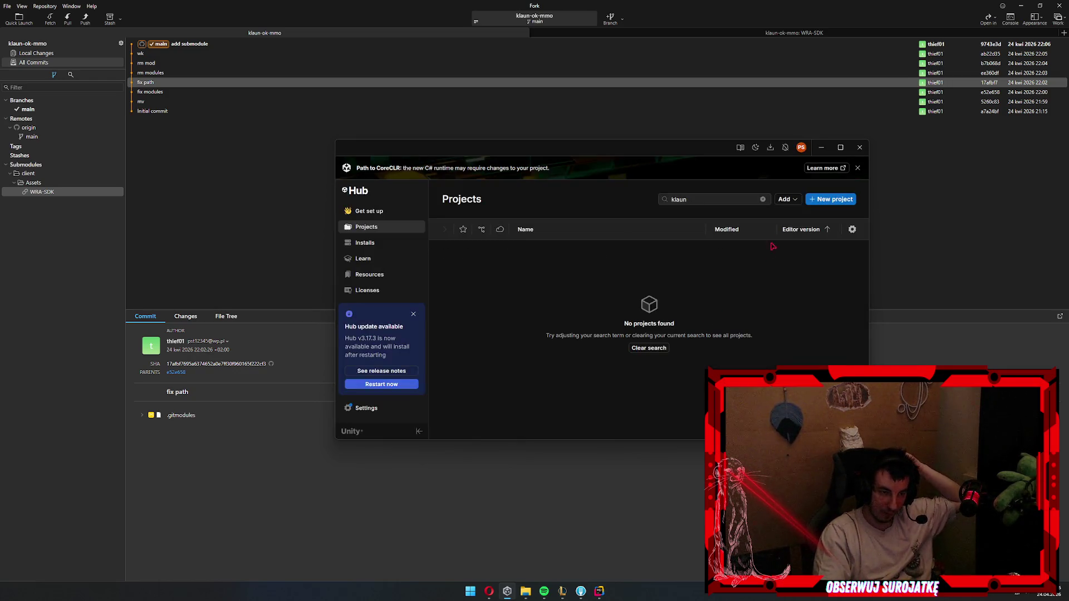
- Add the client folder inside klaun-ok-mmo as a project in Unity Hub
{"action": "left_click", "coordinate": [787, 199]}
{"action": "left_click", "coordinate": [759, 215]}
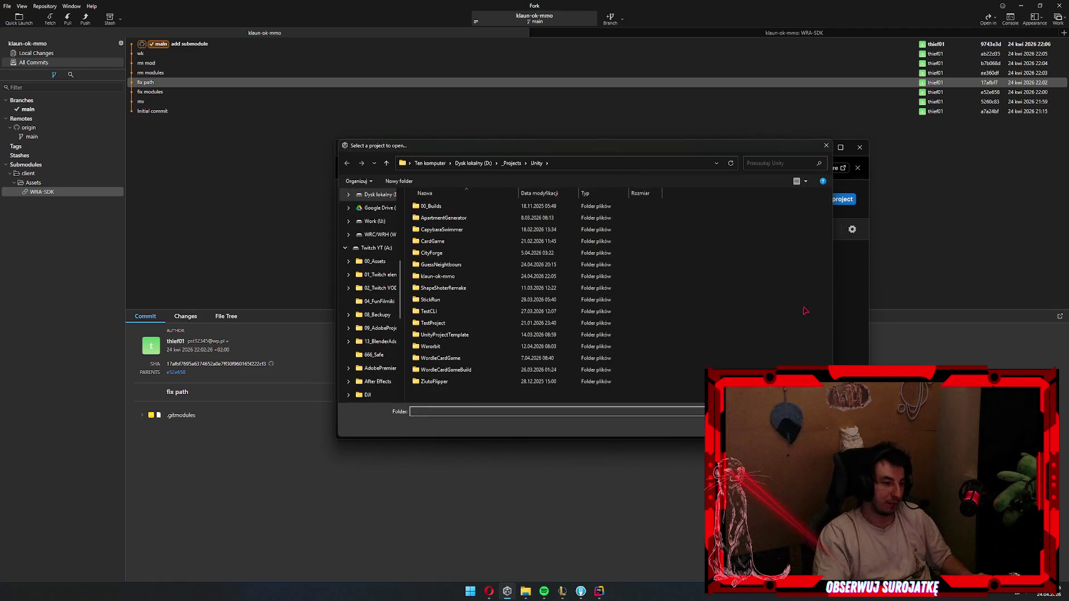
{"action": "key", "text": "a"}
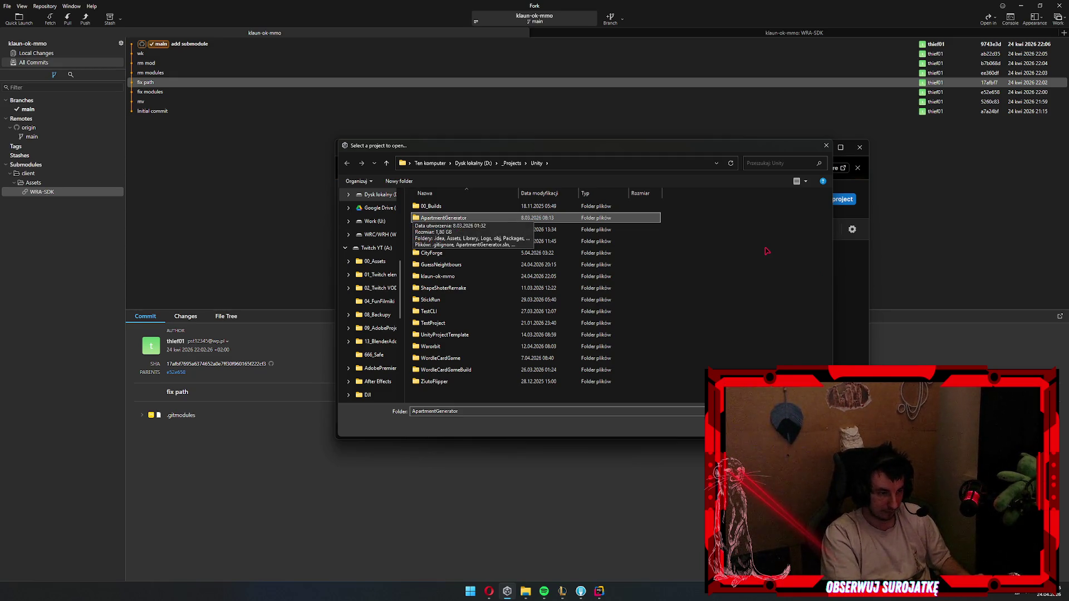
{"action": "key", "text": "Down"}
{"action": "key", "text": "Down"}
{"action": "key", "text": "Down"}
{"action": "key", "text": "Return"}
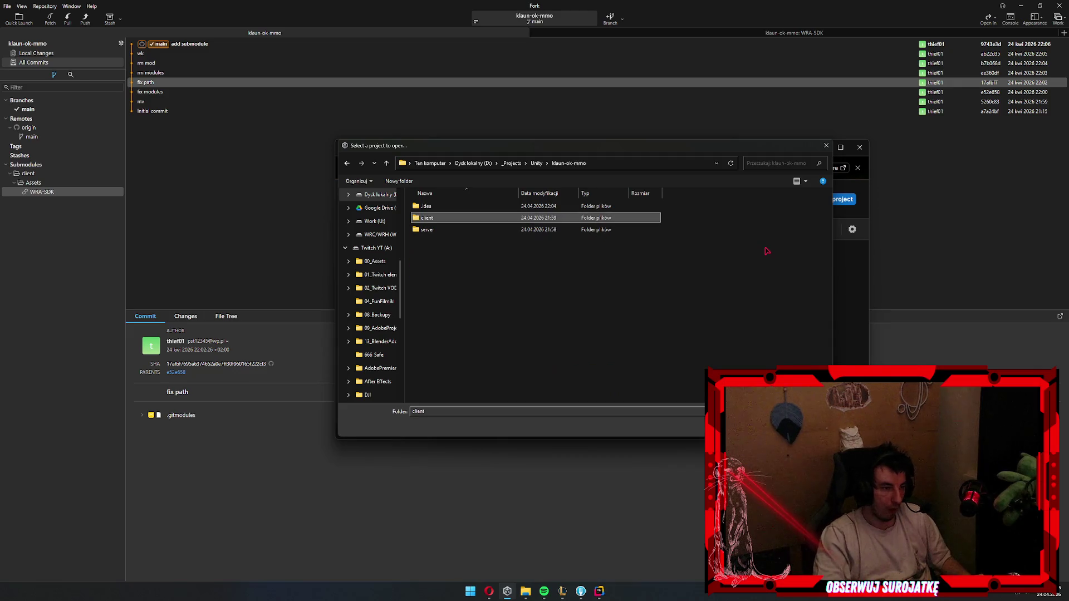
{"action": "key", "text": "Return"}
{"action": "key", "text": "BackSpace"}
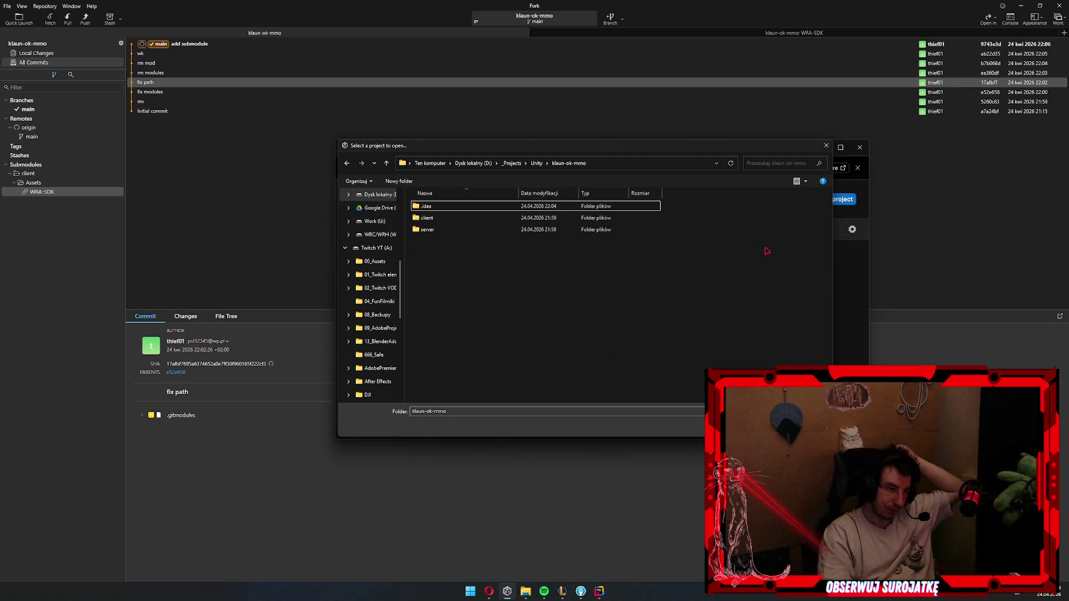
{"action": "key", "text": "Return"}
{"action": "key", "text": "Return"}
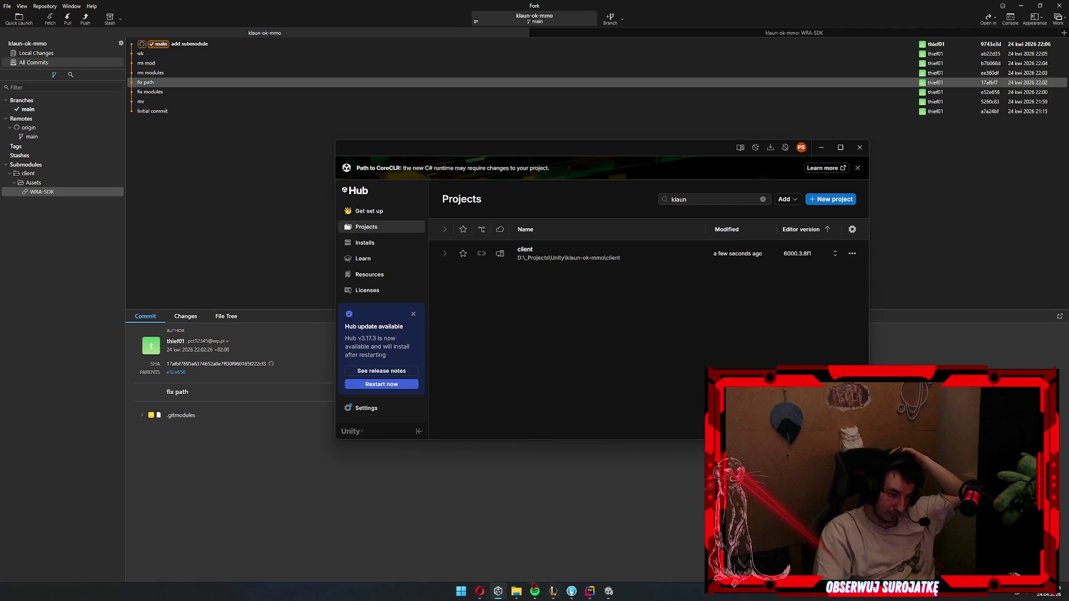
- In File Explorer, go up to klaun-ok-mmo and select the server folder
{"action": "left_click", "coordinate": [517, 591]}
{"action": "key", "text": "Down"}
{"action": "key", "text": "alt+Up"}
{"action": "key", "text": "Down"}
{"action": "key", "text": "F2"}
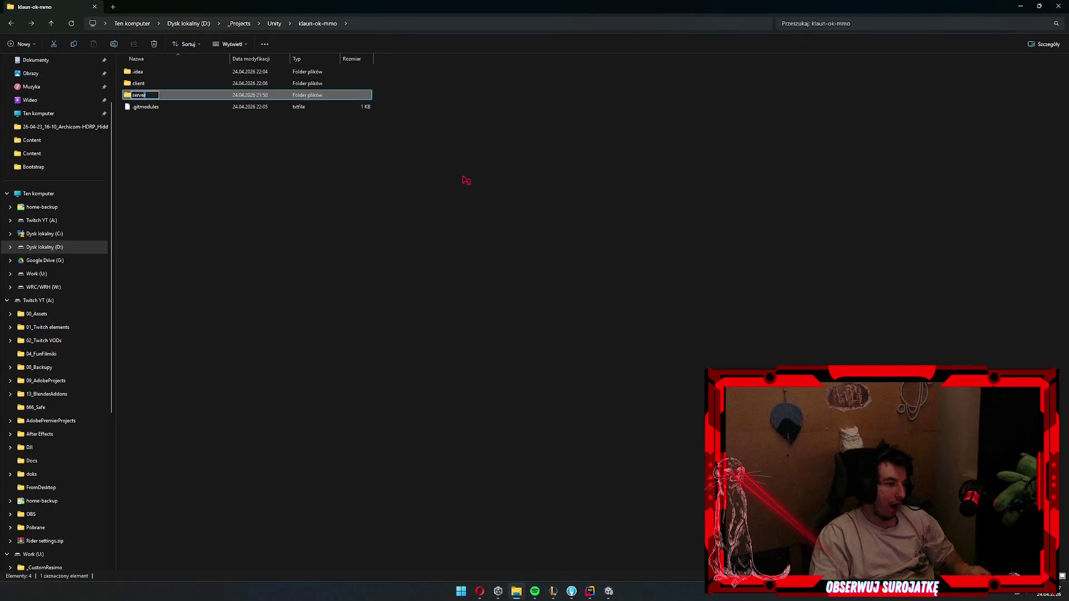
- Open the empty server folder and quit Rider
{"action": "key", "text": "Return"}
{"action": "key", "text": "Return"}
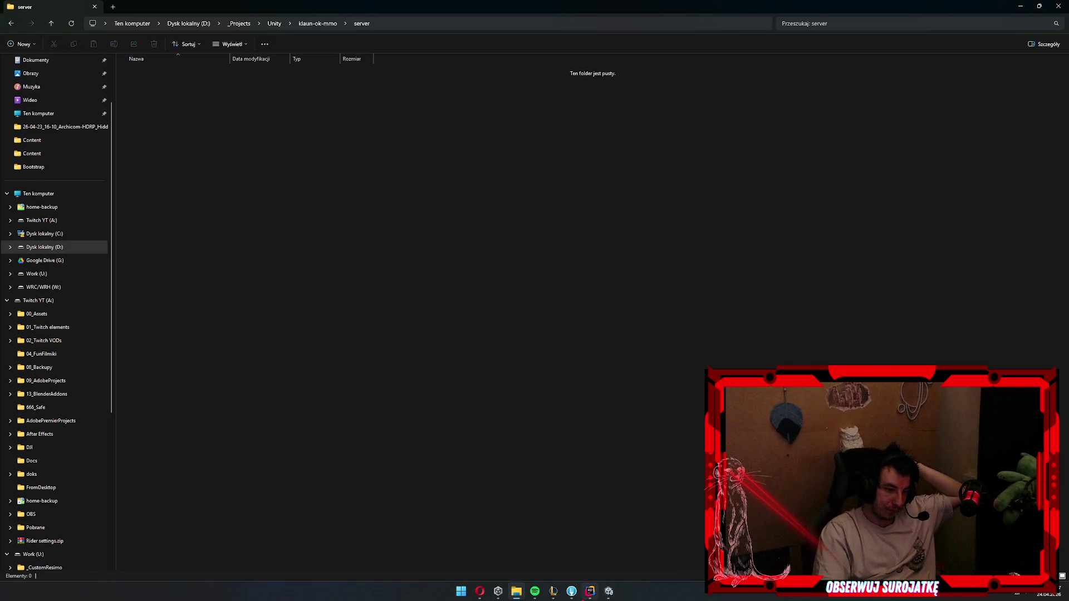
{"action": "key", "text": "alt+Tab"}
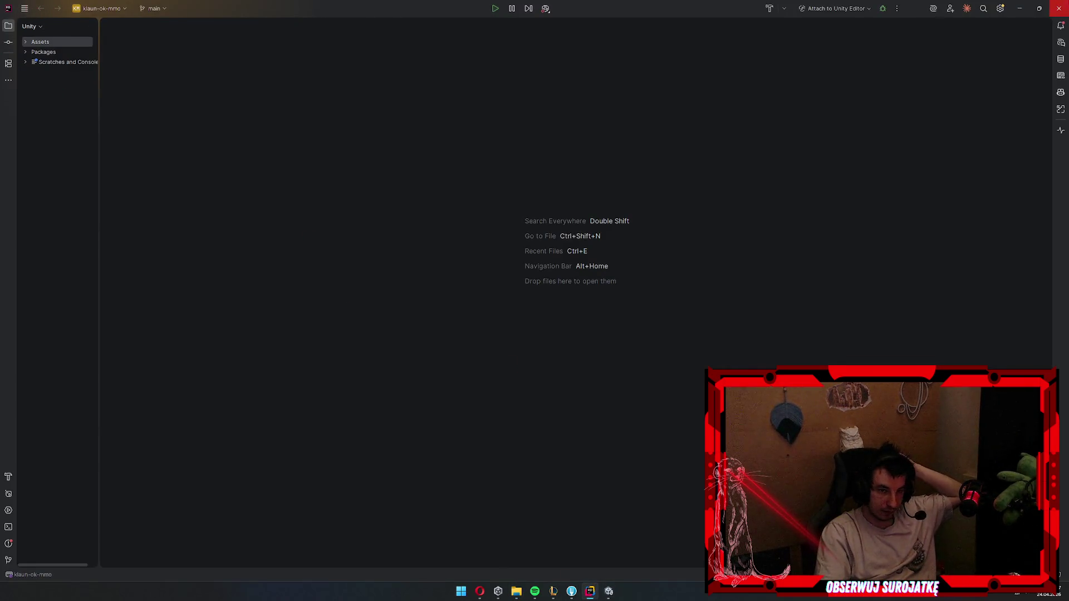
{"action": "key", "text": "alt+F4"}
{"action": "left_click", "coordinate": [545, 313]}
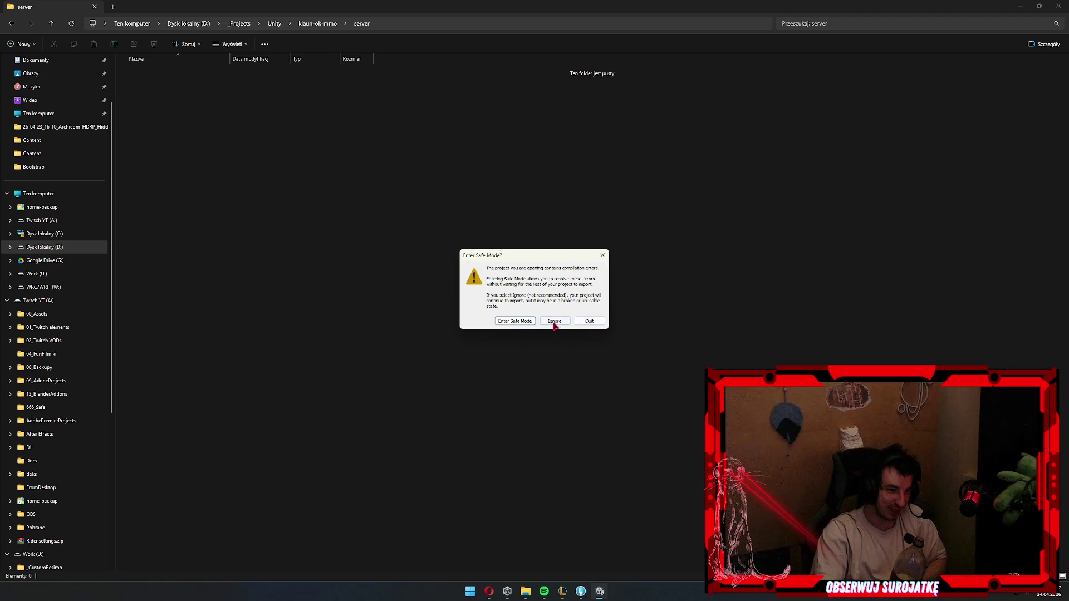
- Ignore Unity's Safe Mode prompt and relaunch Rider from Start
{"action": "left_click", "coordinate": [554, 322]}
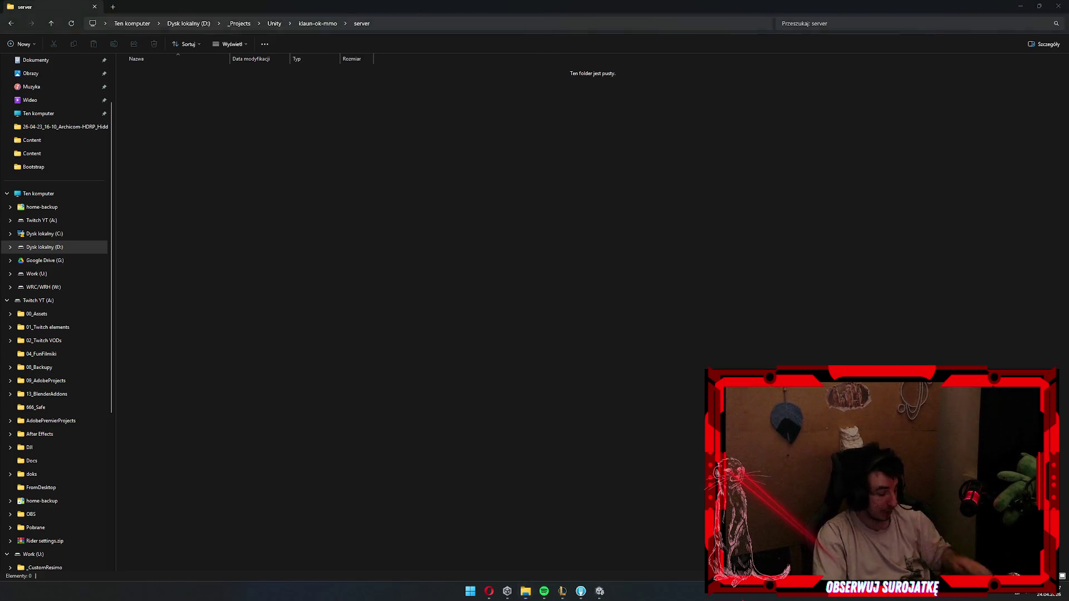
{"action": "key", "text": "super"}
{"action": "key", "text": "Escape"}
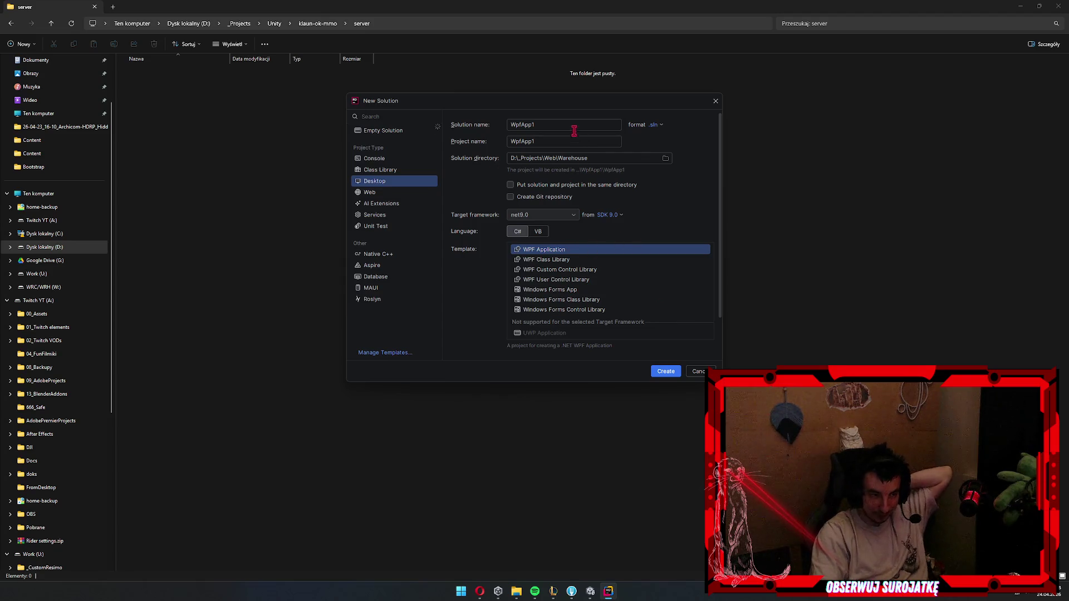
- Pick the Console template and set the solution directory to klaun-ok-mmo\server
{"action": "double_click", "coordinate": [557, 124]}
{"action": "key", "text": "BackSpace"}
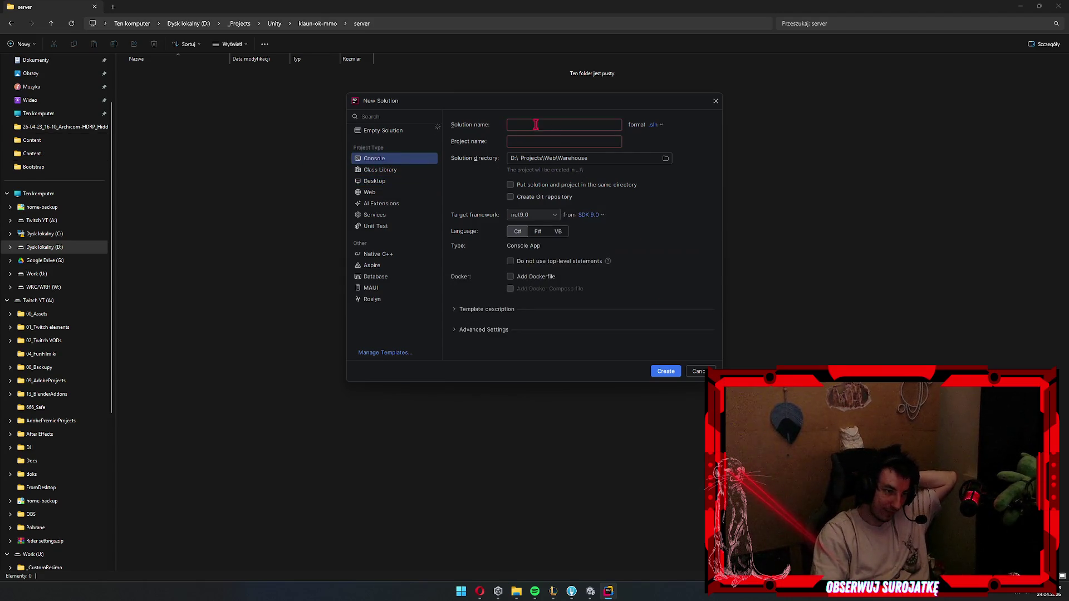
{"action": "left_click", "coordinate": [665, 158]}
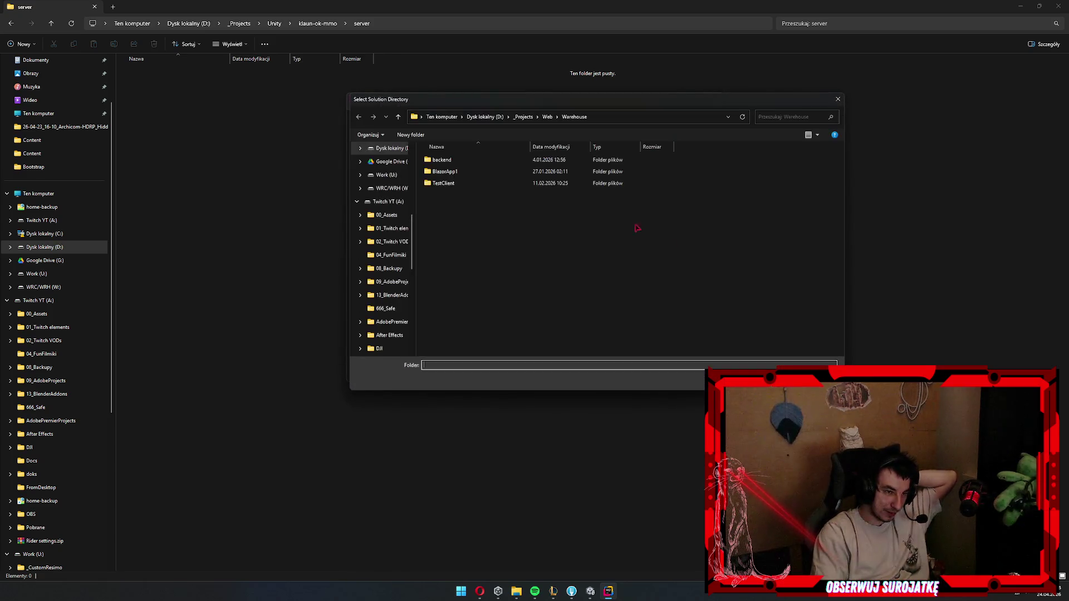
{"action": "left_click", "coordinate": [523, 117]}
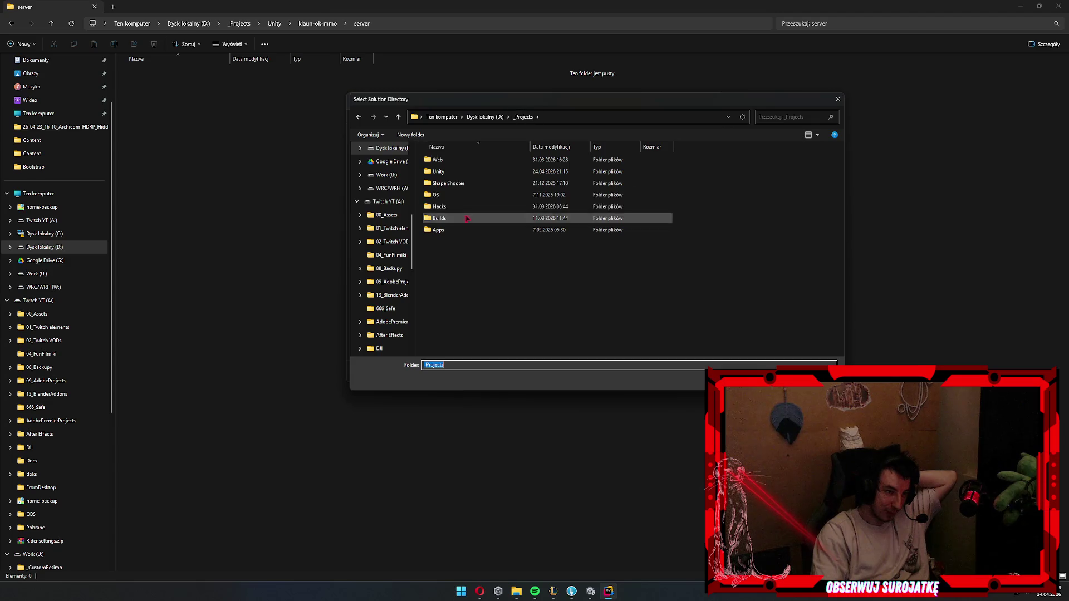
{"action": "left_click", "coordinate": [483, 174]}
{"action": "double_click", "coordinate": [483, 175]}
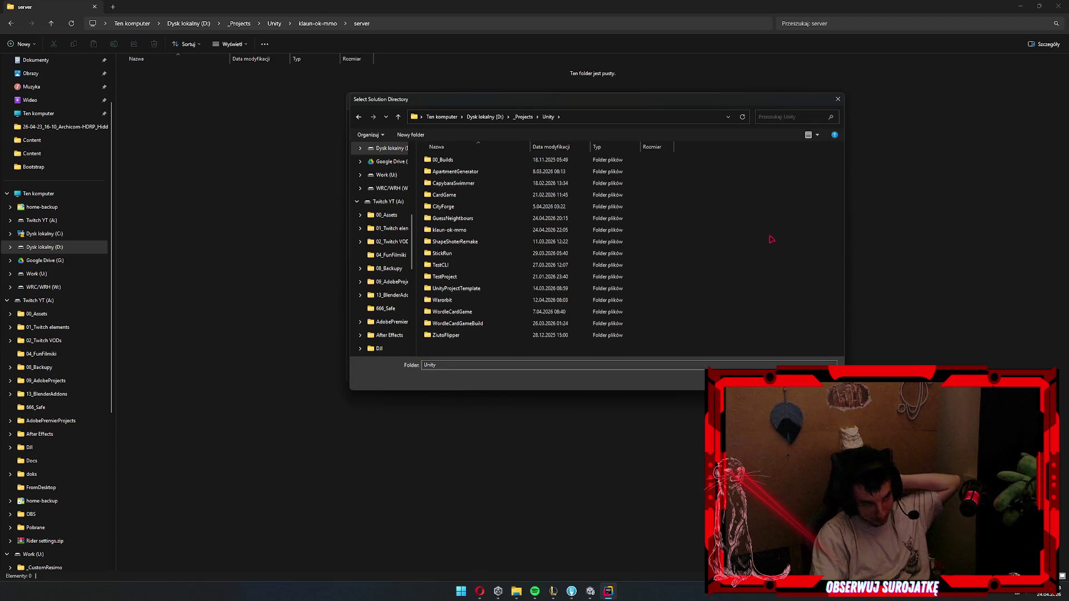
{"action": "key", "text": "k"}
{"action": "key", "text": "Return"}
{"action": "key", "text": "c"}
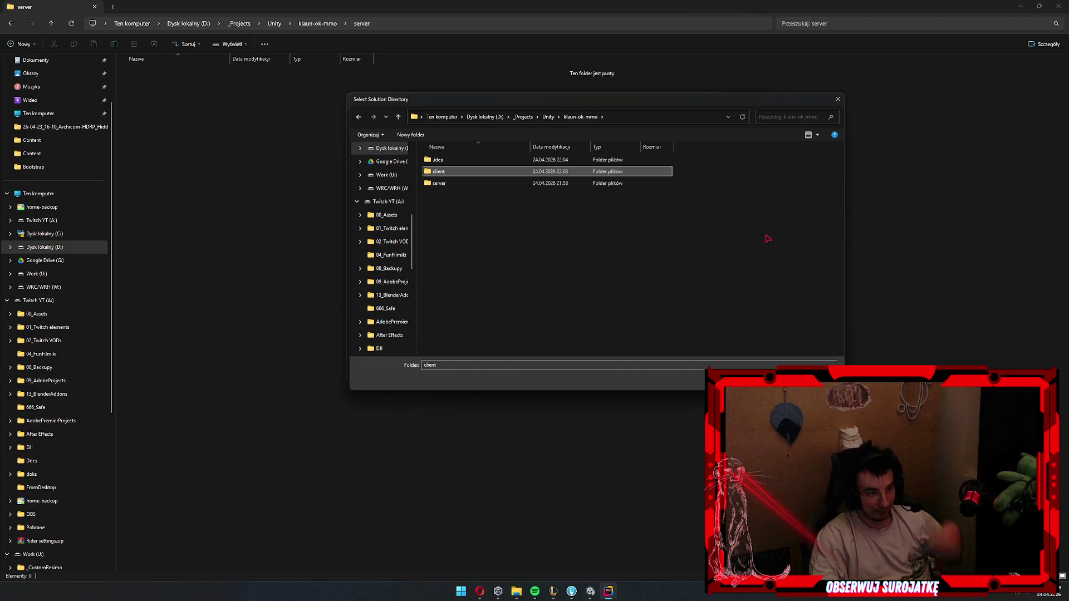
{"action": "key", "text": "s"}
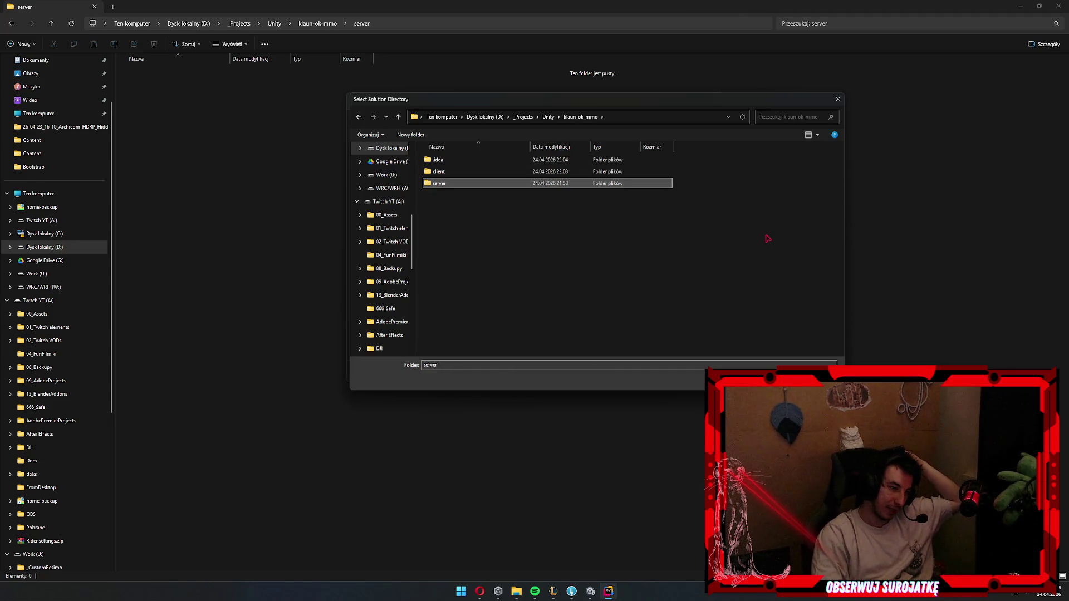
{"action": "key", "text": "Return"}
{"action": "key", "text": "Return"}
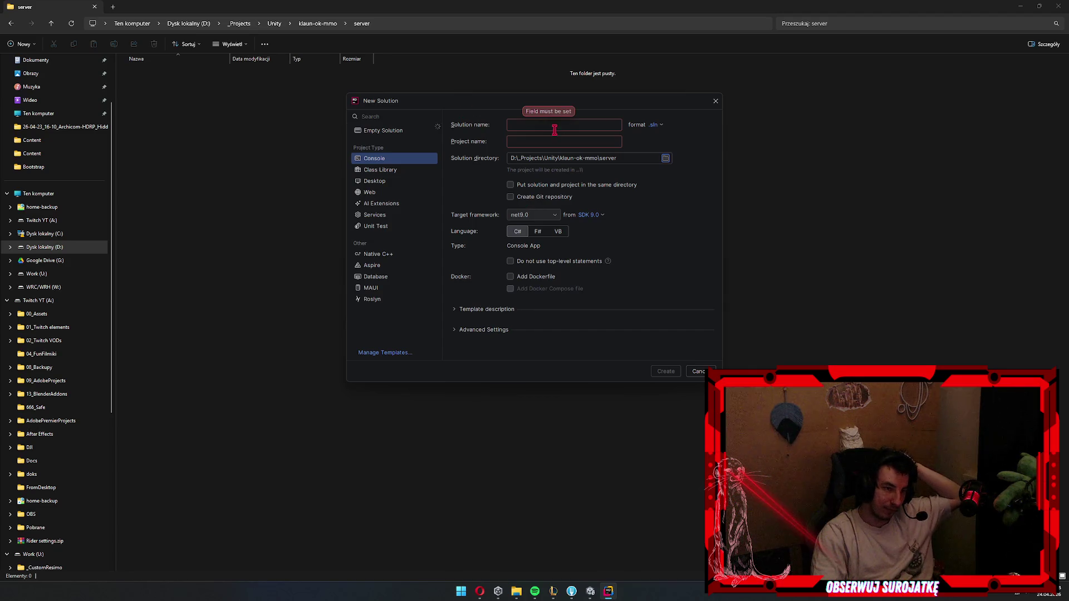
- Name the solution 'server' and change its directory to klaun-ok-mmo
{"action": "left_click", "coordinate": [556, 126]}
{"action": "type", "text": "s"}
{"action": "key", "text": "BackSpace"}
{"action": "key", "text": "BackSpace"}
{"action": "key", "text": "BackSpace"}
{"action": "type", "text": "server"}
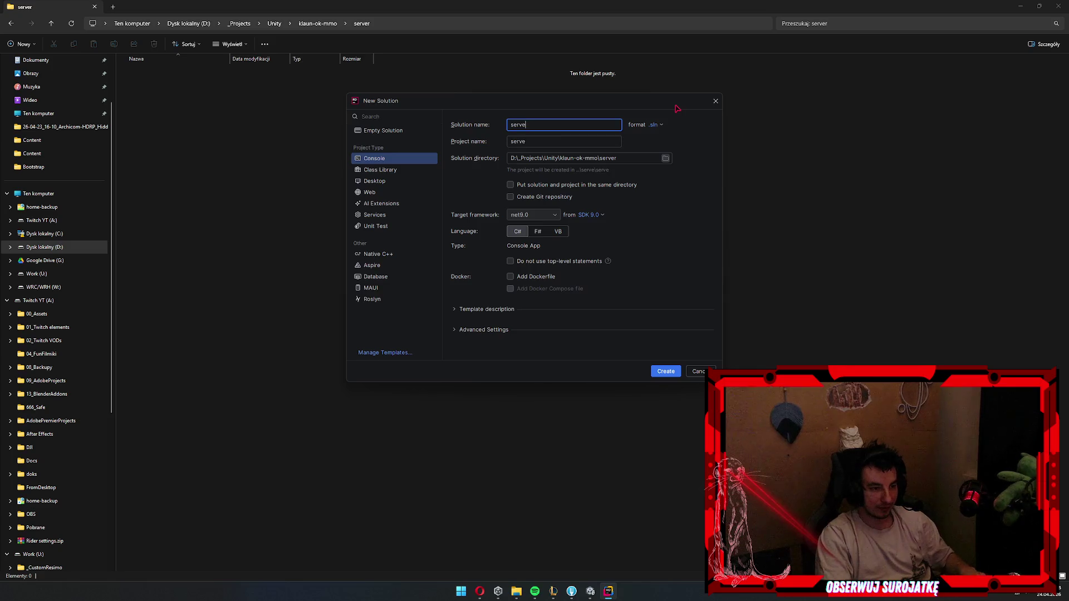
{"action": "left_click", "coordinate": [665, 159]}
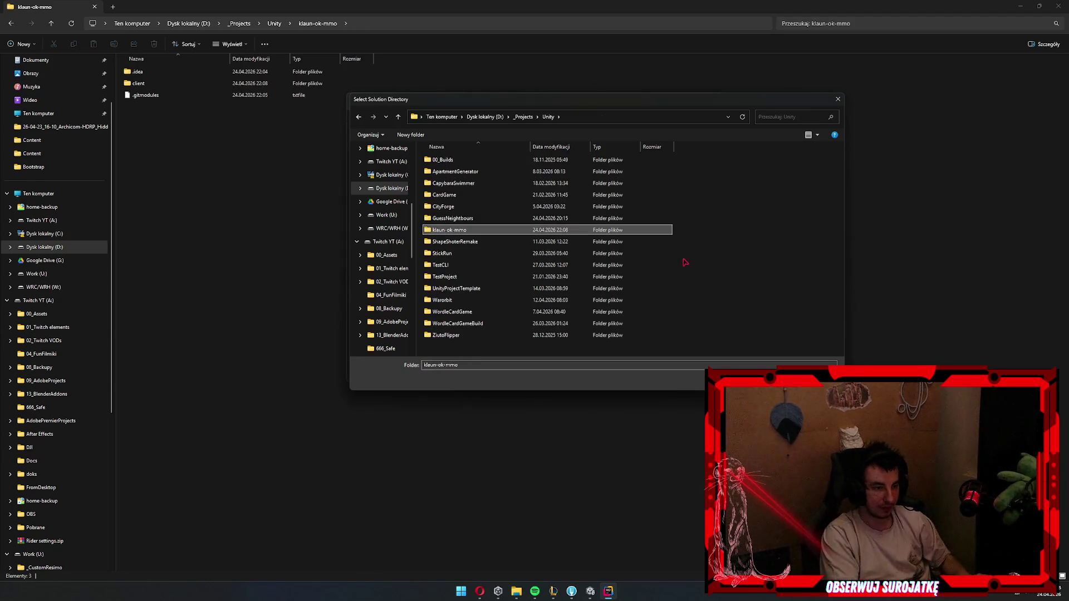
{"action": "key", "text": "k"}
{"action": "key", "text": "Return"}
{"action": "key", "text": "Return"}
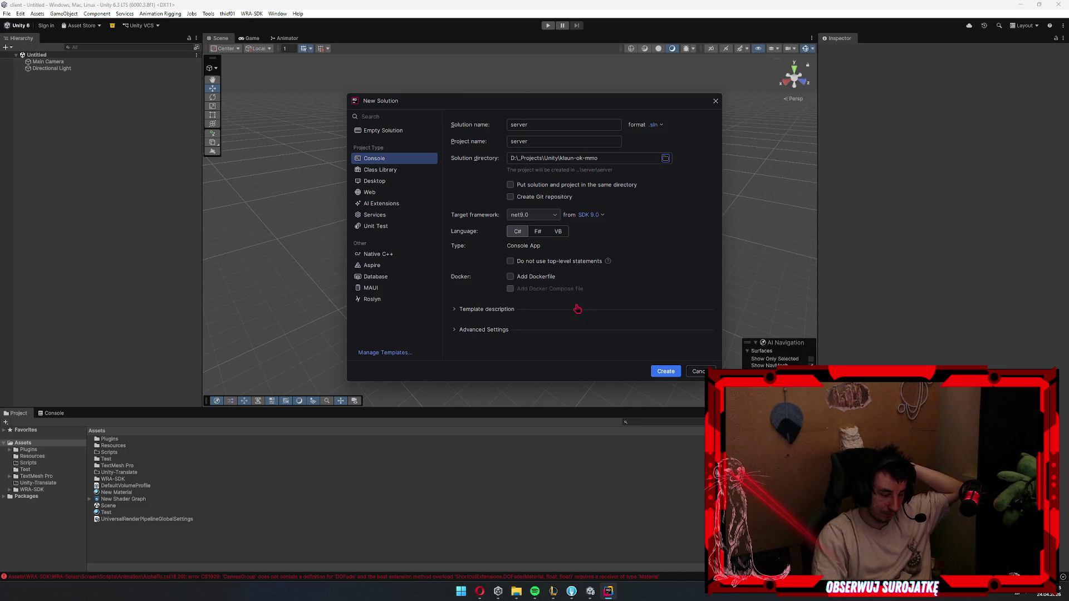
- Keep net9.0 as the target framework and create the solution
{"action": "left_click", "coordinate": [532, 215]}
{"action": "left_click", "coordinate": [532, 215]}
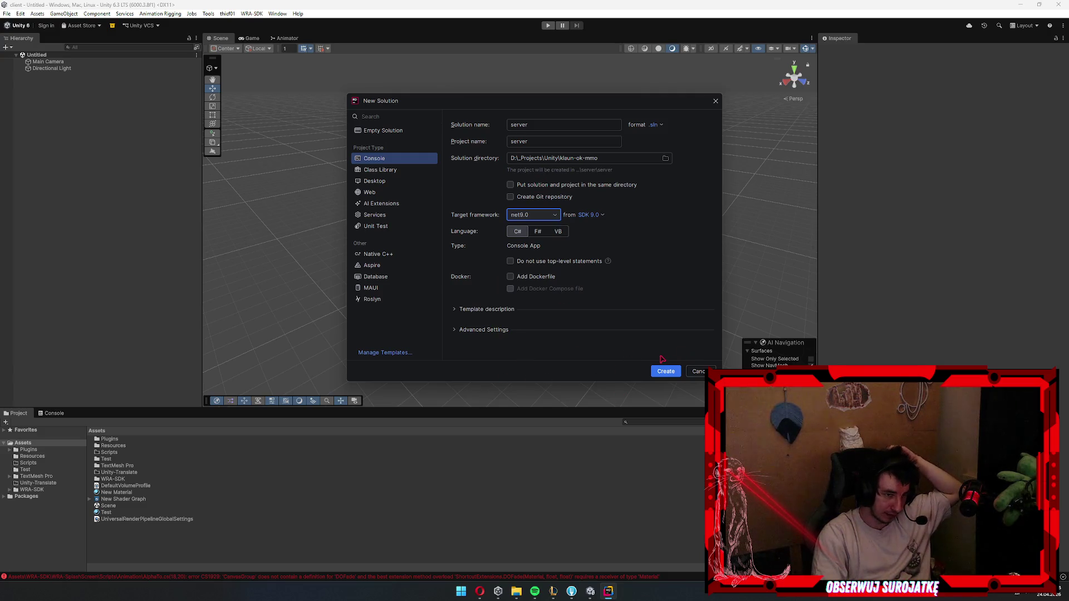
{"action": "left_click", "coordinate": [665, 372]}
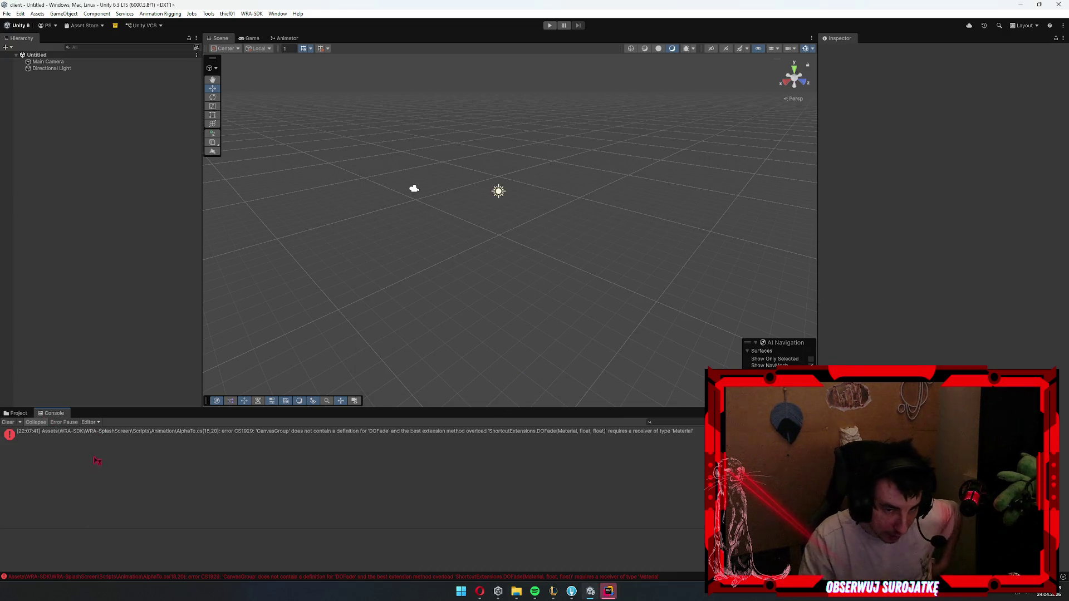
- Read the CS1929 error about CanvasGroup lacking DOFade, then return to Fork
{"action": "left_click", "coordinate": [145, 435]}
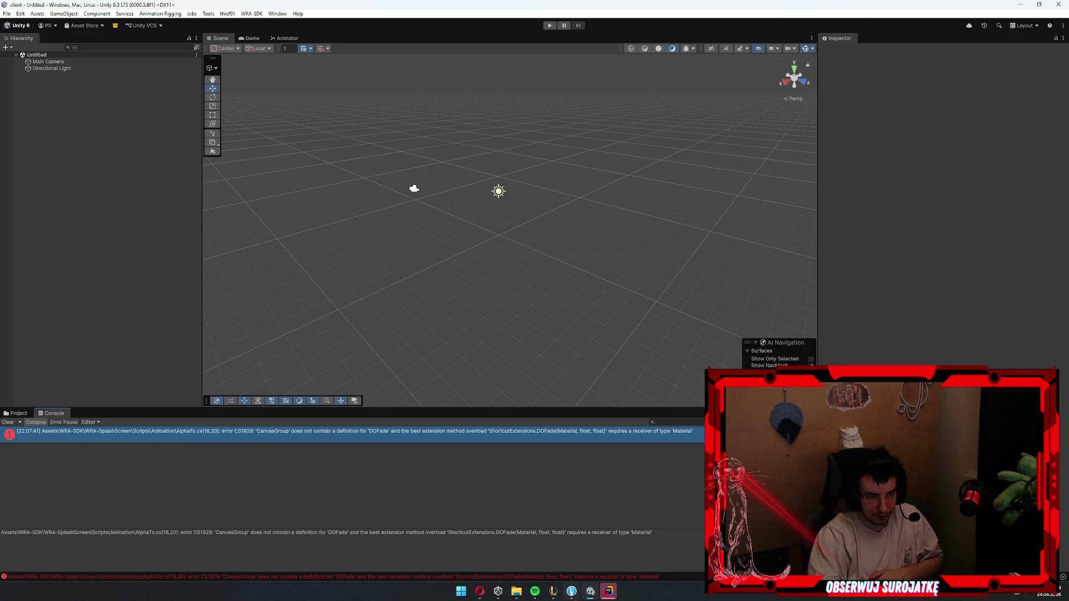
{"action": "left_click", "coordinate": [553, 591]}
{"action": "left_click", "coordinate": [572, 592]}
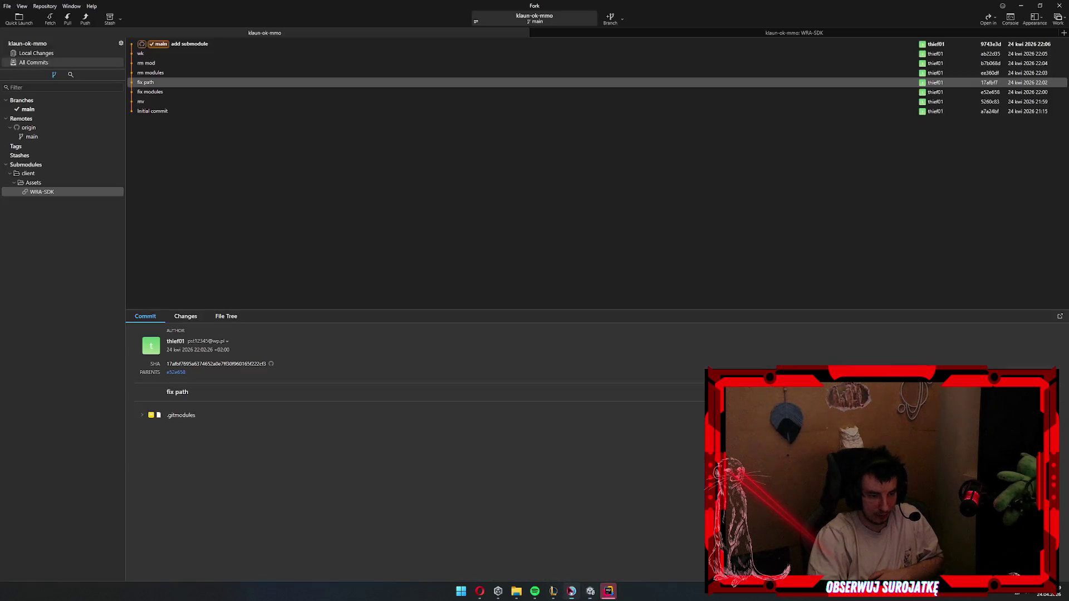
- Stage all klaun-ok-mmo changes, commit them as 'add server', and push main to origin
{"action": "left_click", "coordinate": [824, 32]}
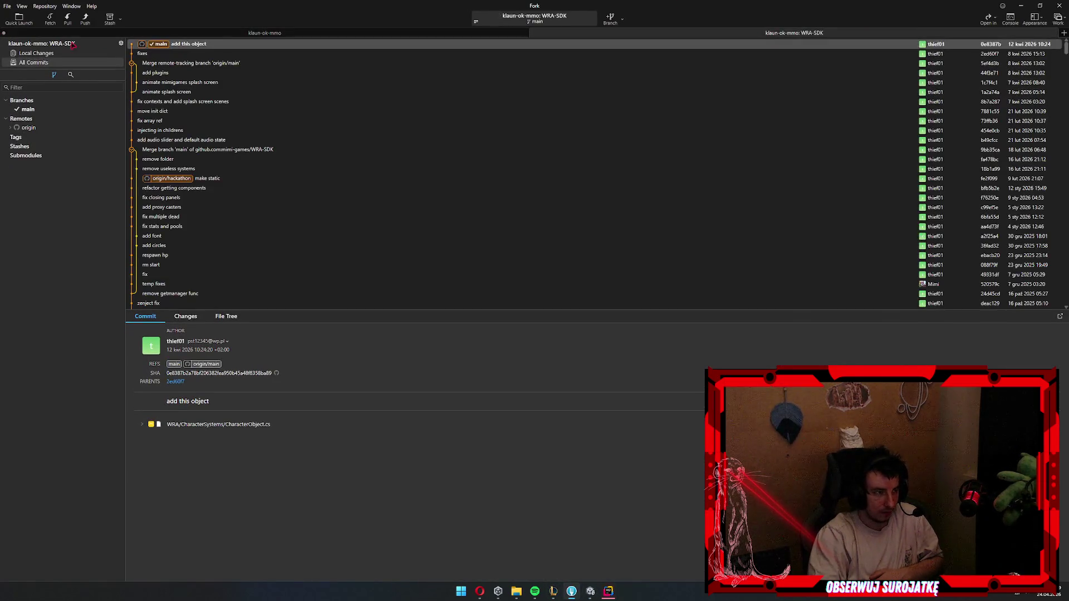
{"action": "left_click", "coordinate": [390, 32]}
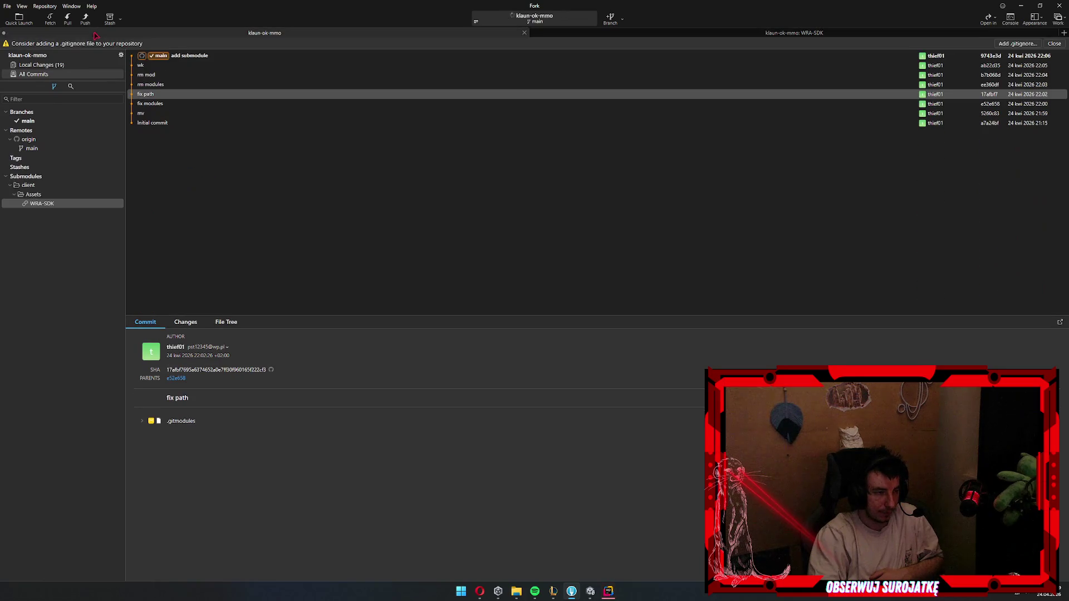
{"action": "left_click", "coordinate": [20, 65]}
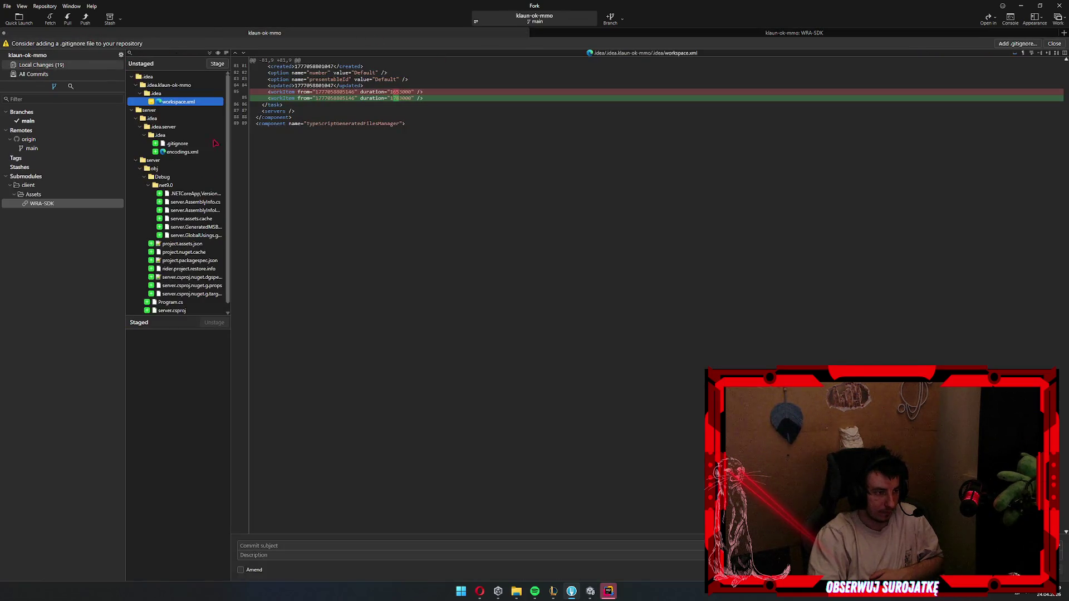
{"action": "left_click", "coordinate": [187, 152]}
{"action": "key", "text": "ctrl+a"}
{"action": "key", "text": "Return"}
{"action": "left_click", "coordinate": [312, 545]}
{"action": "type", "text": "add server"}
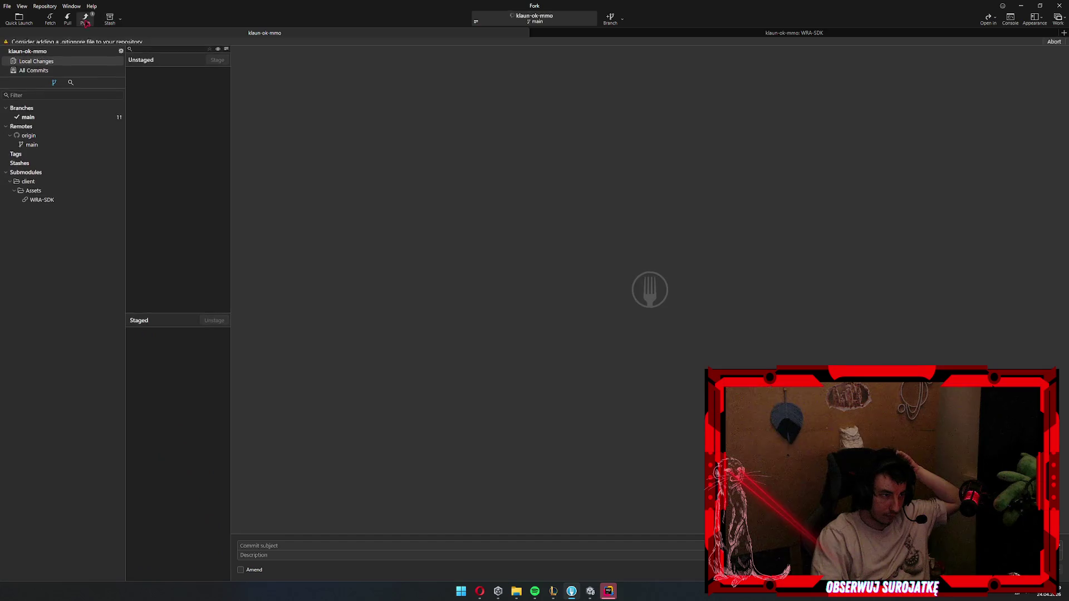
{"action": "left_click", "coordinate": [86, 18]}
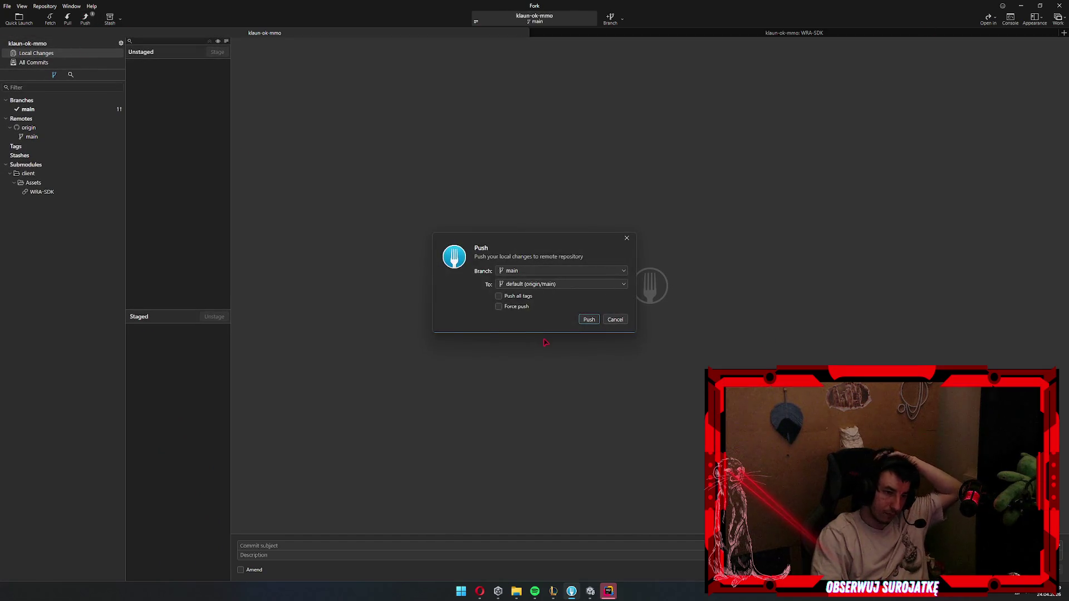
{"action": "left_click", "coordinate": [588, 318]}
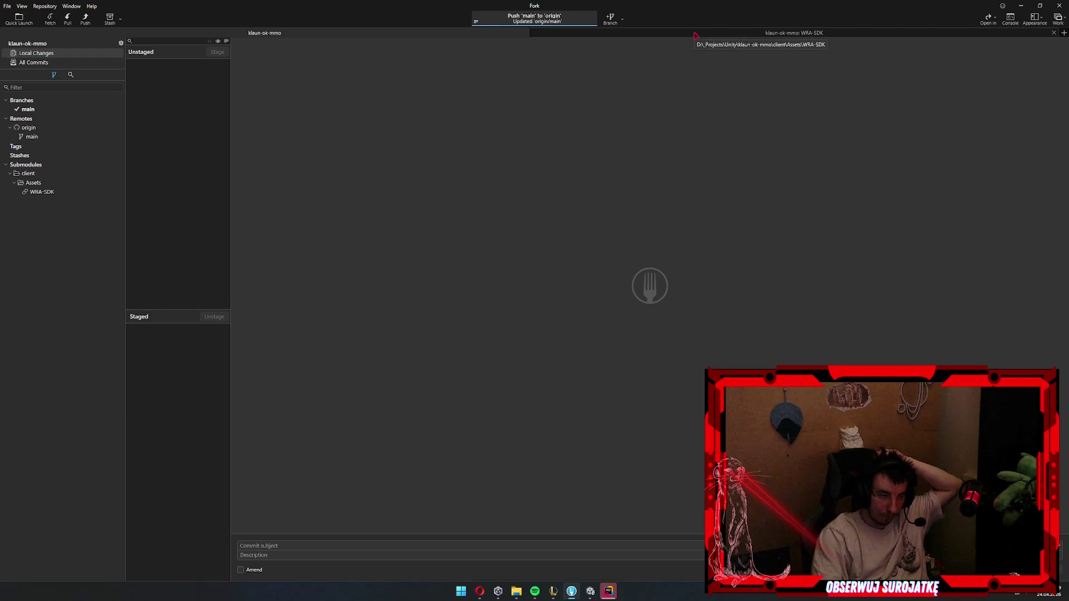
- Pull origin/main into WRA-SDK's local main branch, then return to Unity
{"action": "left_click", "coordinate": [696, 36]}
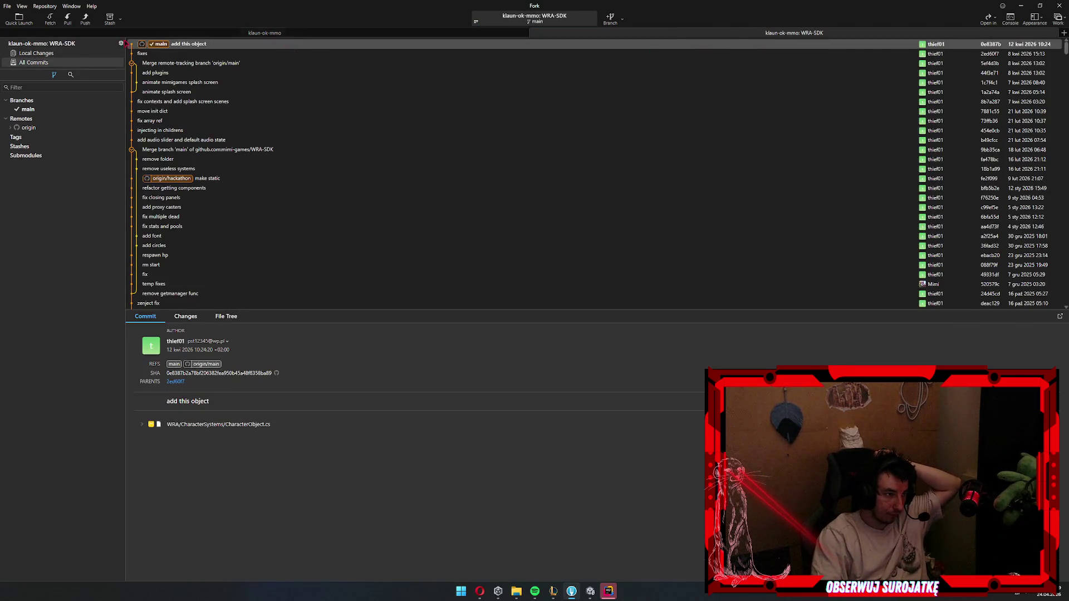
{"action": "left_click", "coordinate": [212, 47]}
{"action": "left_click", "coordinate": [68, 18]}
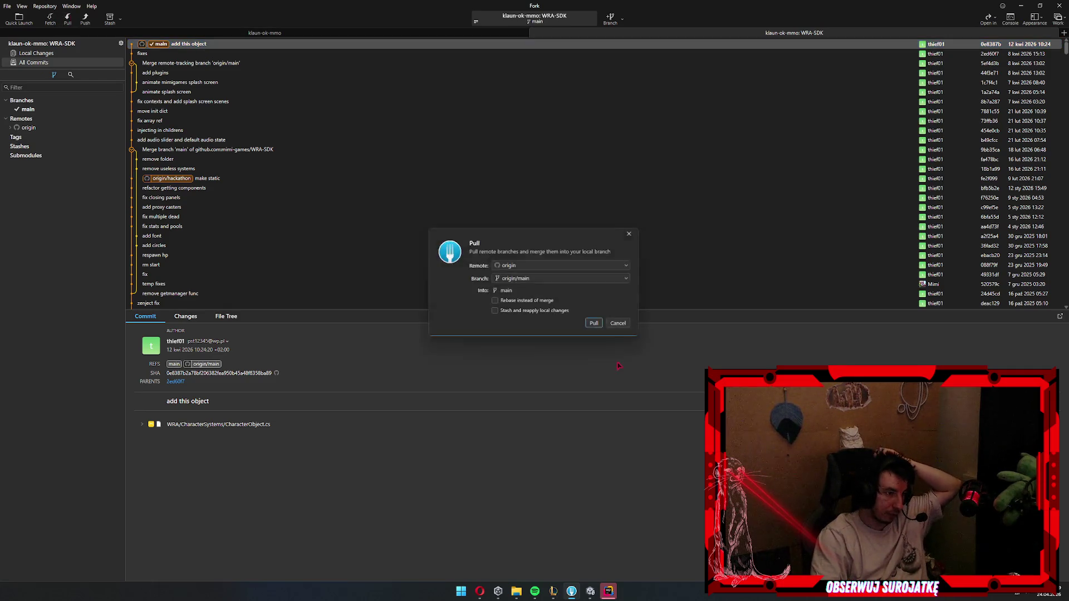
{"action": "left_click", "coordinate": [596, 325]}
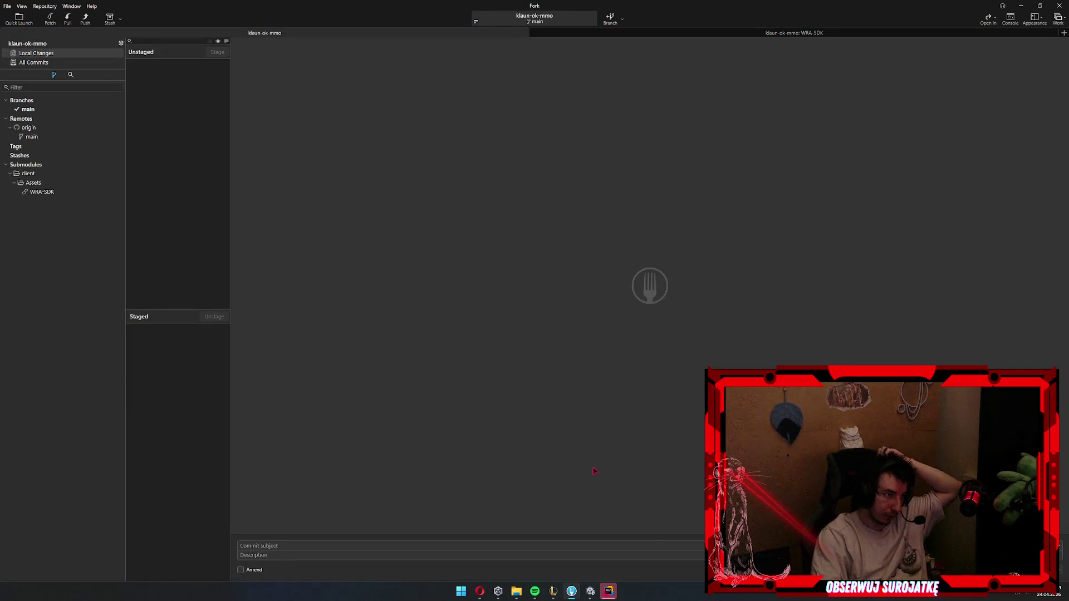
{"action": "key", "text": "alt+Tab"}
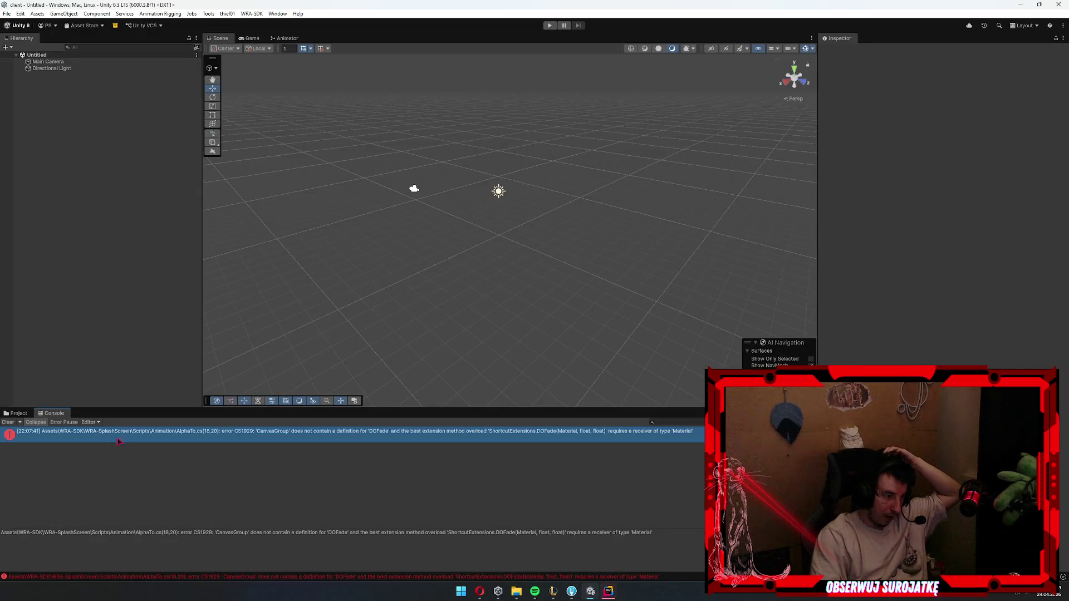
- Clear the DOFade console errors, refresh project assets, and select the WRA-SplashScreen assembly definition
{"action": "left_click", "coordinate": [11, 423]}
{"action": "left_click", "coordinate": [16, 414]}
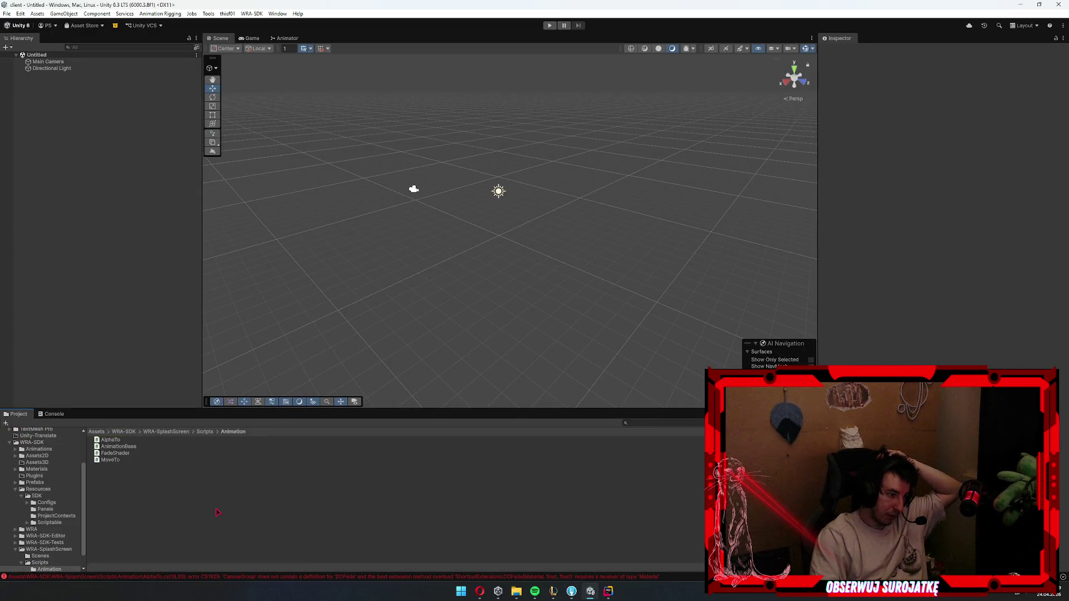
{"action": "right_click", "coordinate": [216, 504]}
{"action": "left_click", "coordinate": [256, 432]}
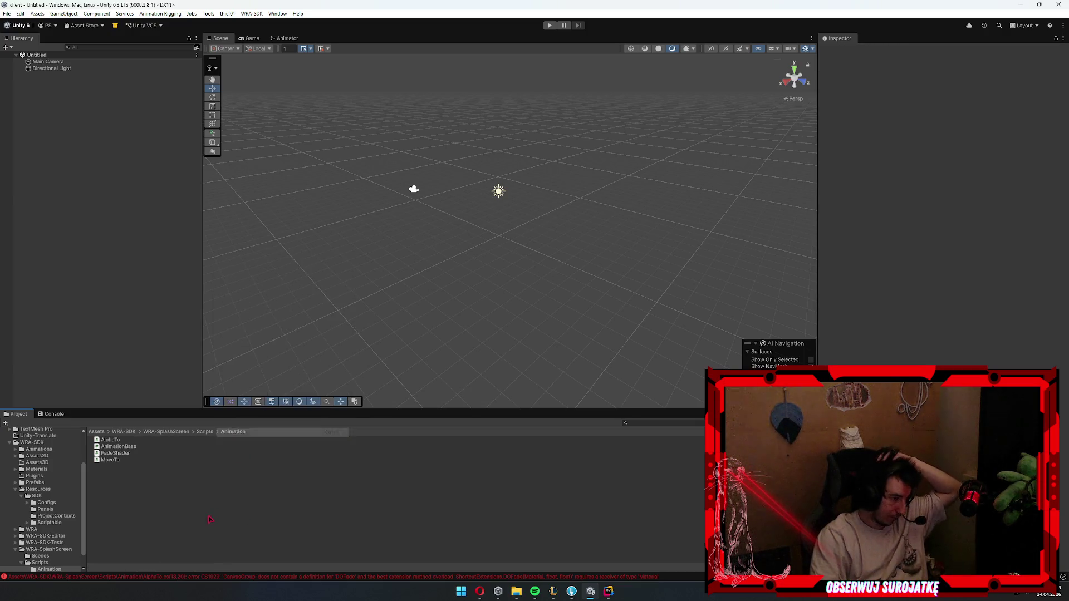
{"action": "left_click", "coordinate": [40, 563]}
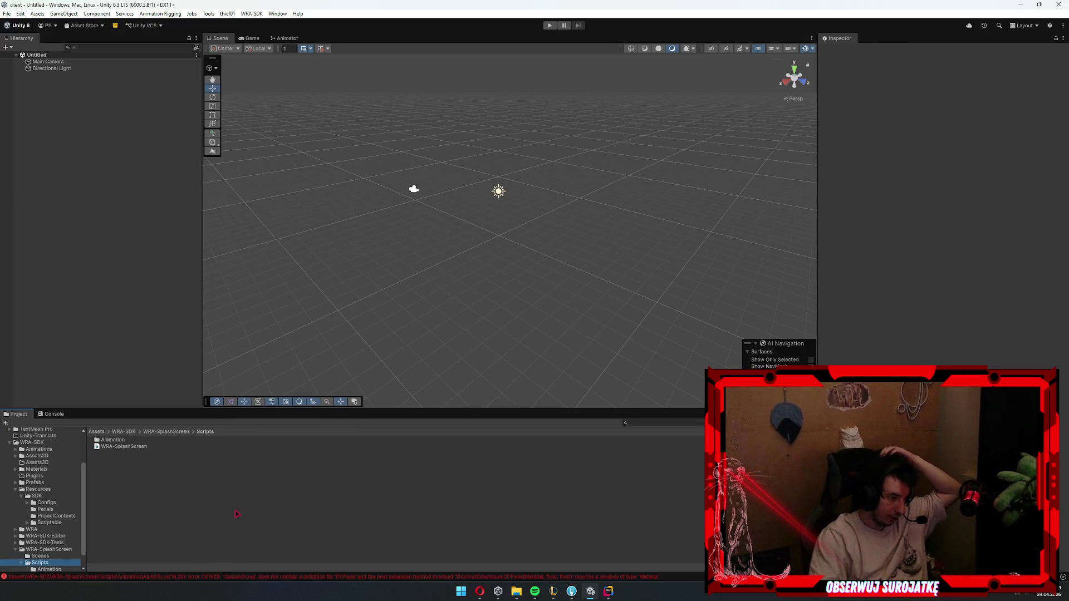
{"action": "left_click", "coordinate": [113, 448]}
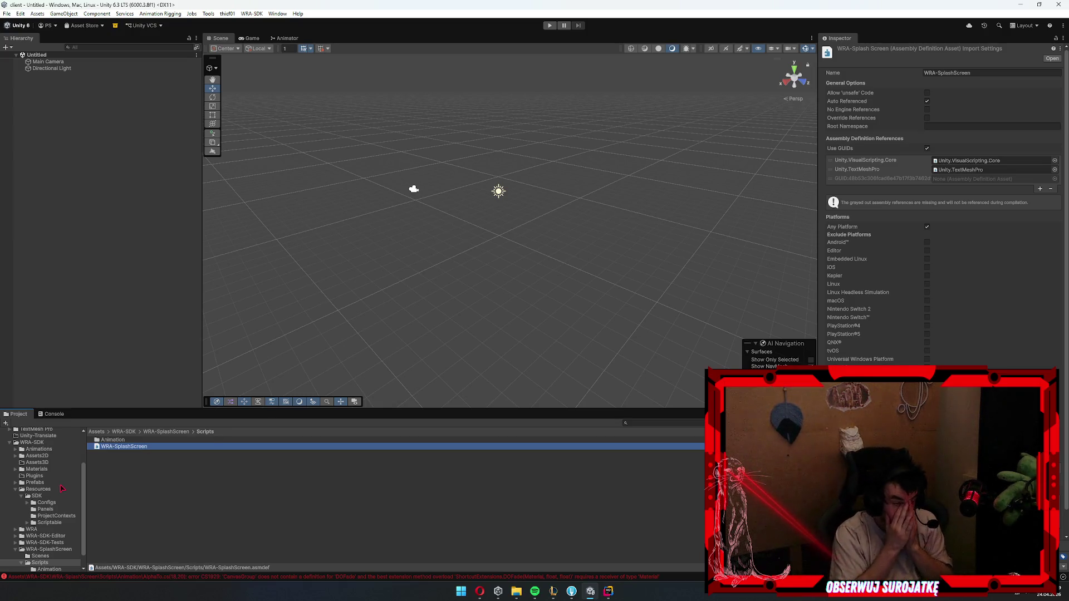
- Open the DOTween Utility Panel from Tools > Demigiant
{"action": "left_click", "coordinate": [254, 14]}
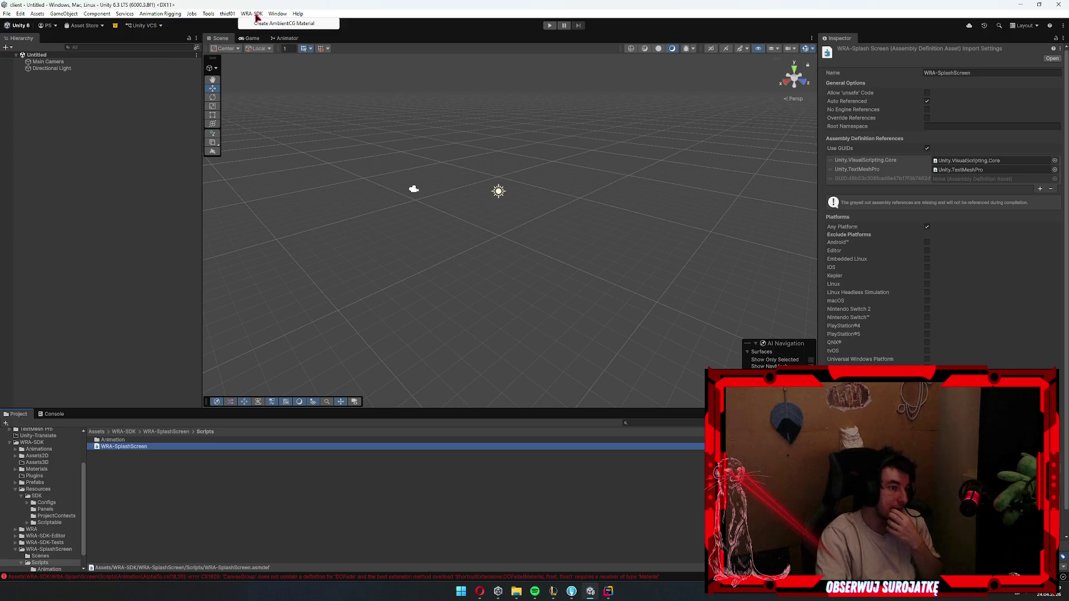
{"action": "left_click", "coordinate": [222, 13]}
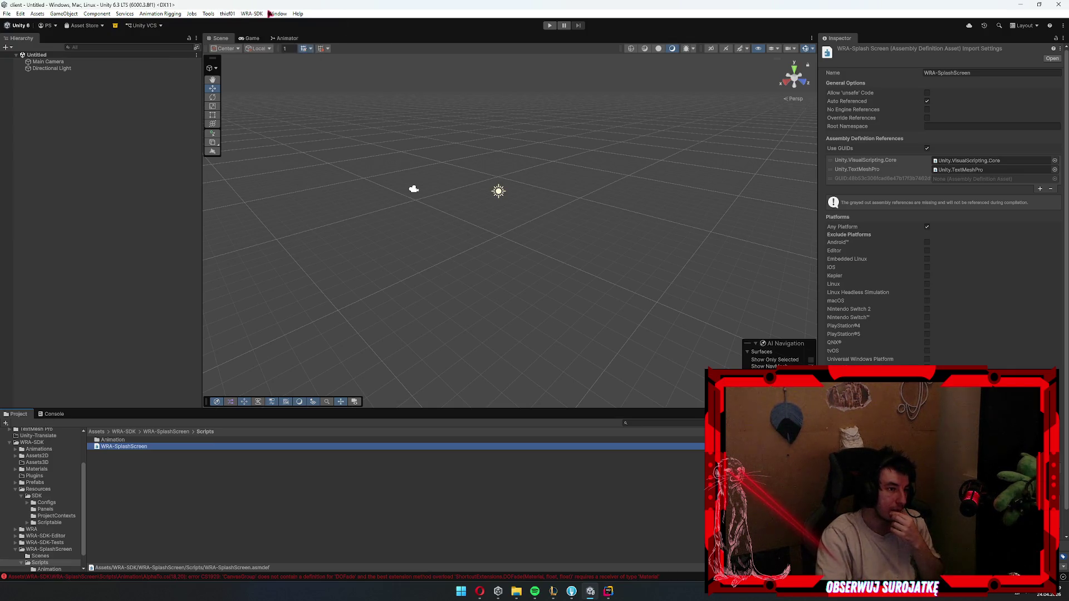
{"action": "mouse_move", "coordinate": [209, 14]}
{"action": "mouse_move", "coordinate": [229, 35]}
{"action": "left_click", "coordinate": [298, 36]}
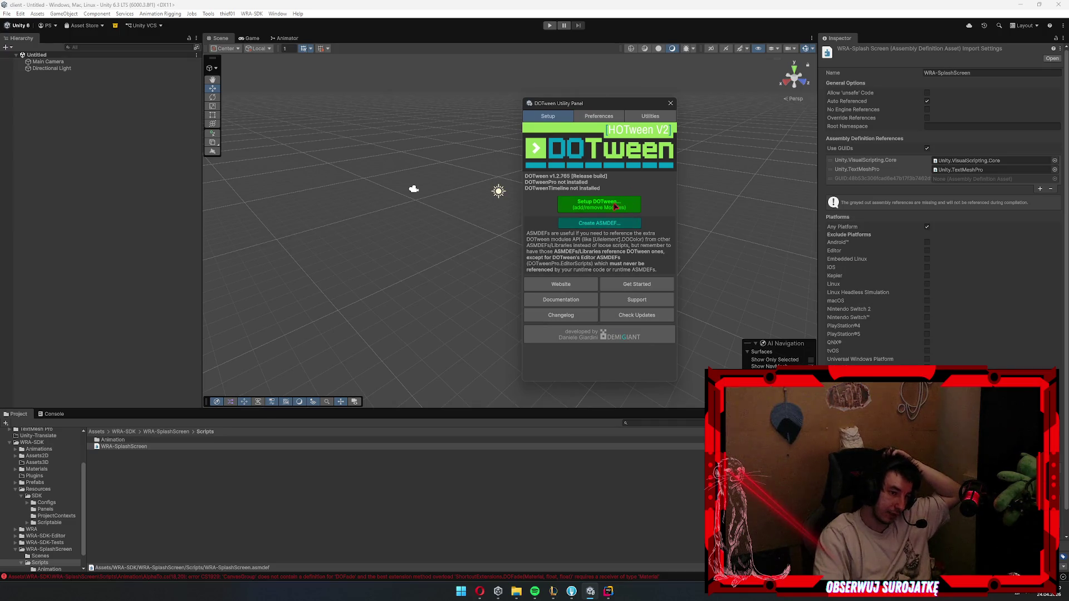
- Create DOTween's ASMDEF files from the Utility Panel, then reselect the WRA-SplashScreen assembly definition
{"action": "left_click", "coordinate": [617, 207]}
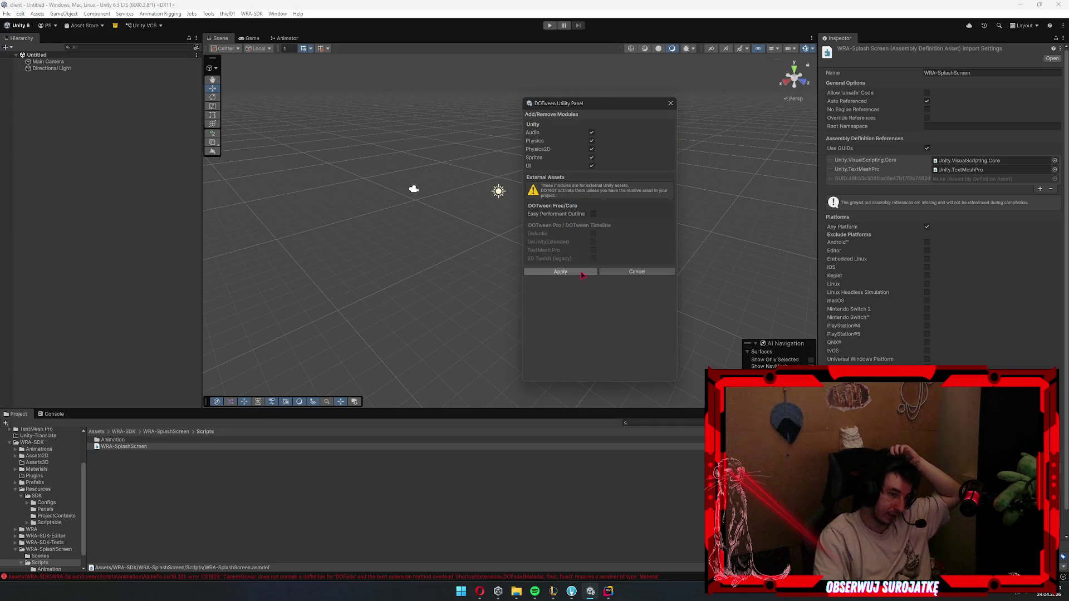
{"action": "left_click", "coordinate": [607, 272]}
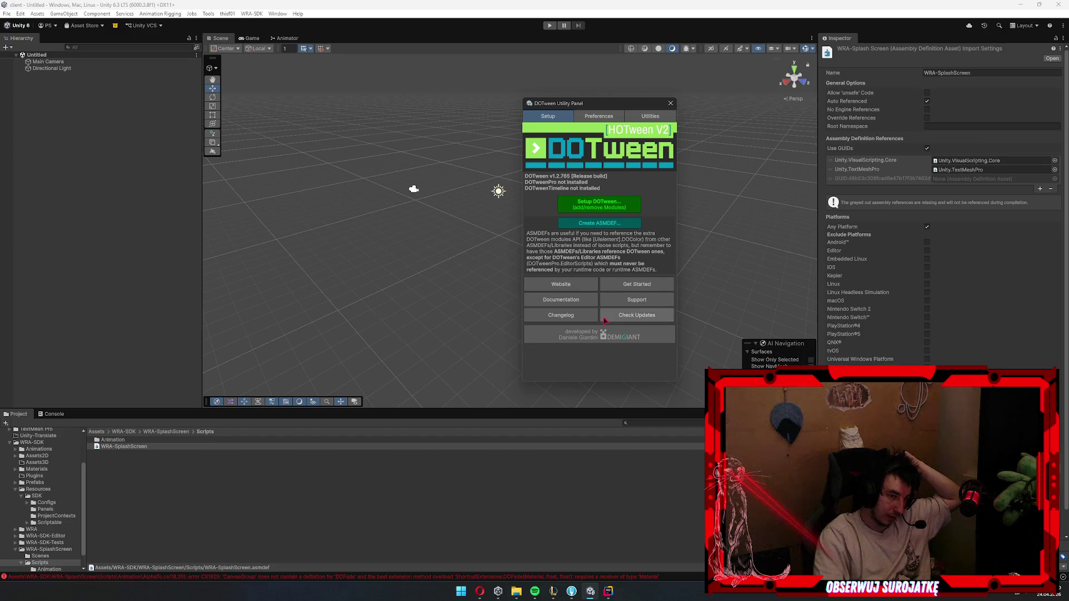
{"action": "left_click", "coordinate": [599, 223]}
{"action": "left_click", "coordinate": [545, 307]}
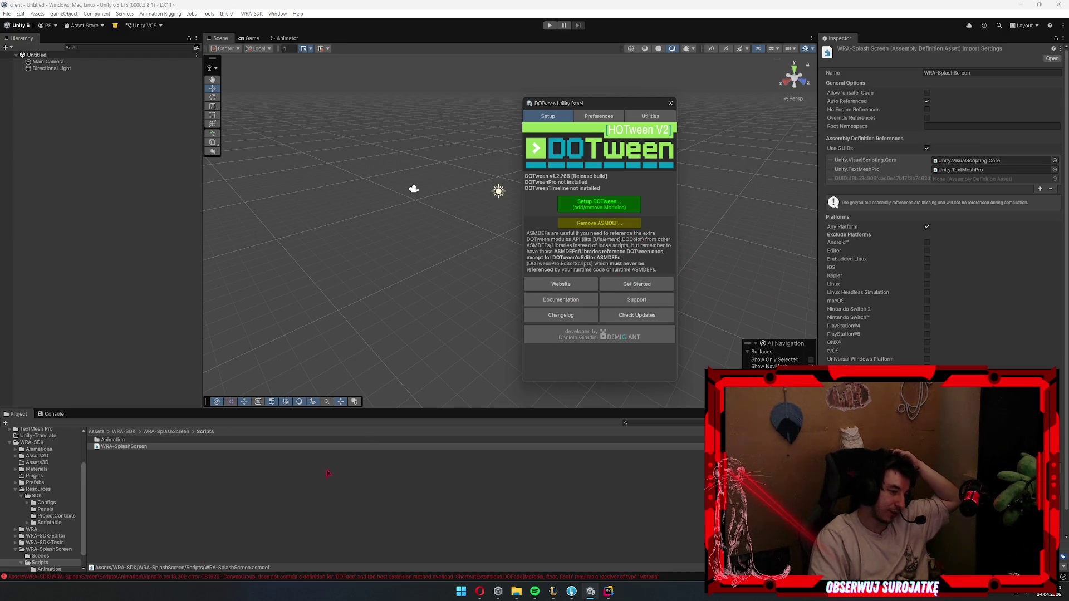
{"action": "left_click", "coordinate": [287, 504]}
{"action": "left_click", "coordinate": [124, 447]}
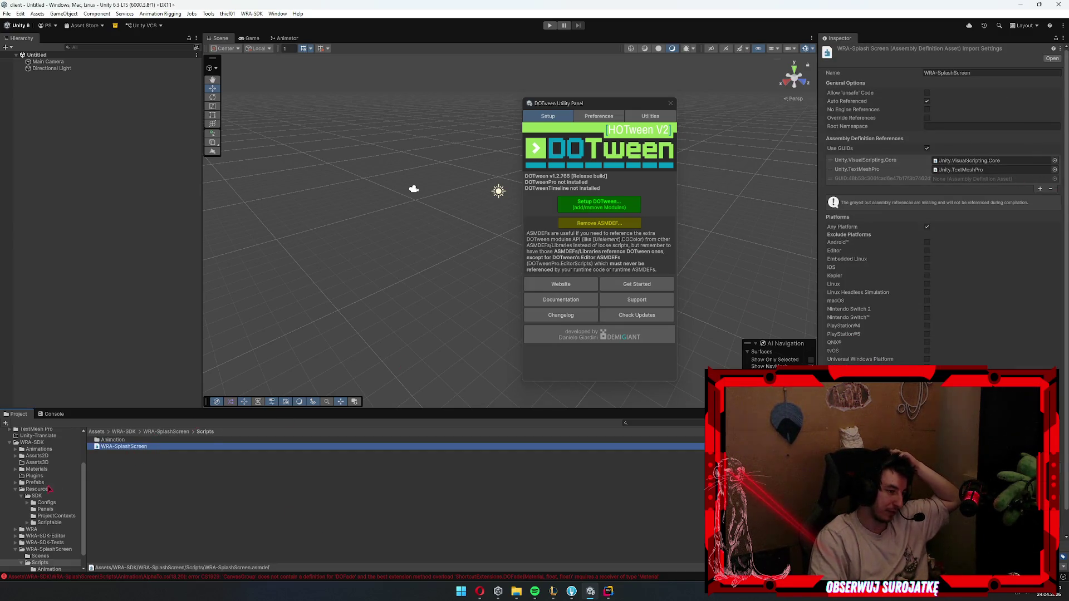
- Browse the Project window into Assets/Plugins/Demigiant/DOTween/Modules
{"action": "scroll", "coordinate": [56, 488], "scroll_direction": "up", "scroll_amount": 3}
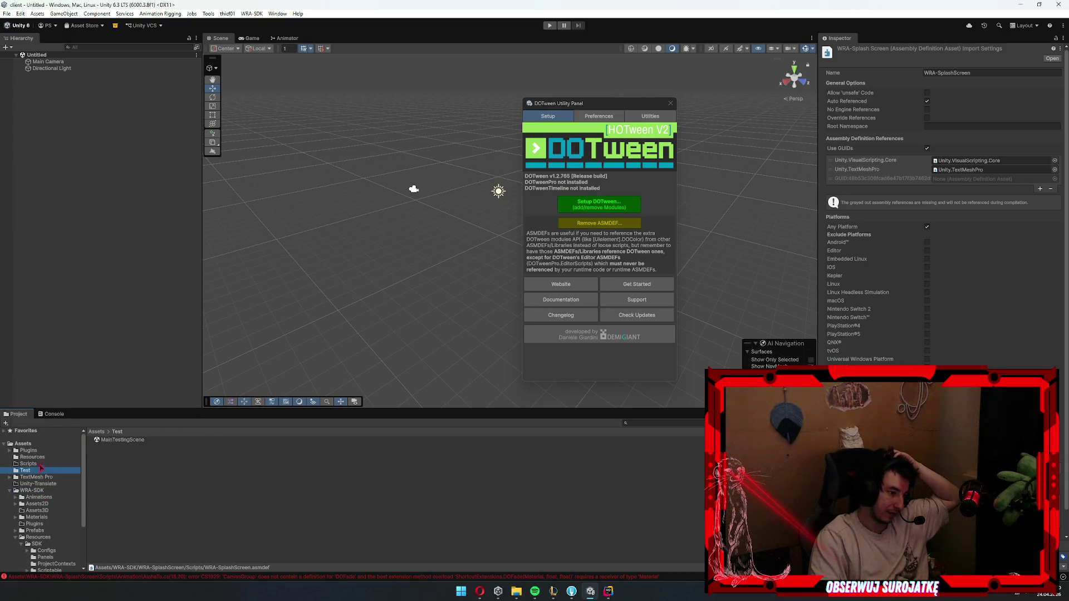
{"action": "left_click", "coordinate": [48, 457]}
{"action": "left_click", "coordinate": [28, 450]}
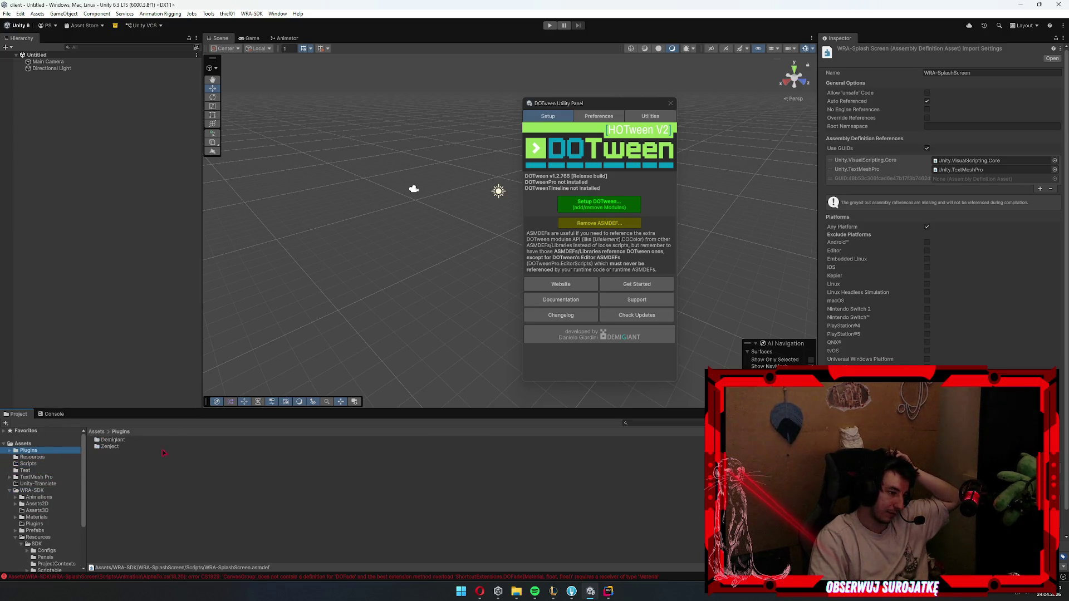
{"action": "double_click", "coordinate": [111, 440]}
{"action": "left_click", "coordinate": [131, 444]}
{"action": "double_click", "coordinate": [132, 444]}
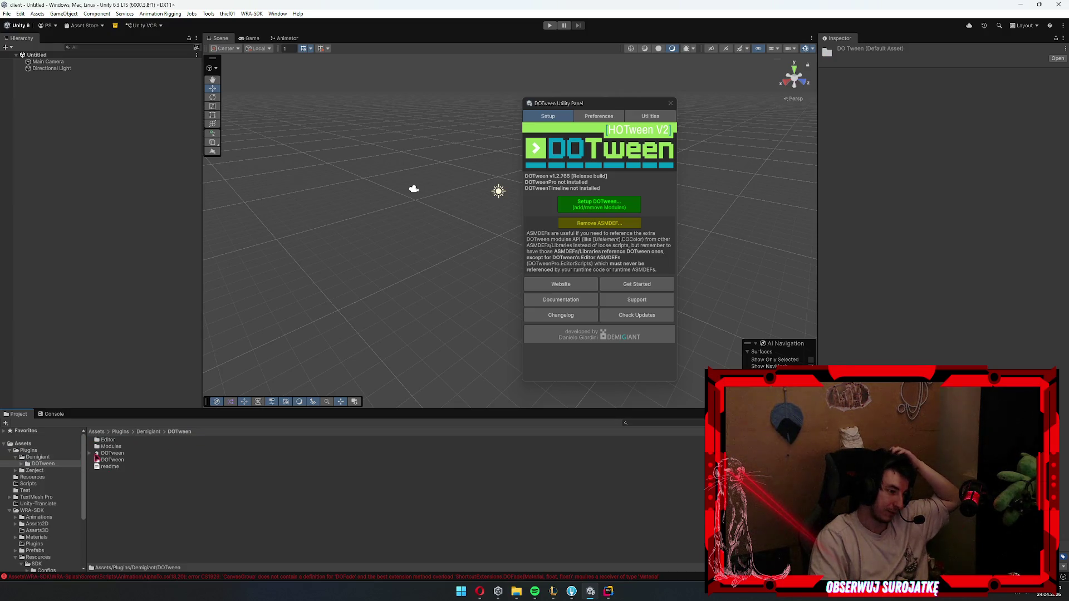
{"action": "double_click", "coordinate": [117, 447]}
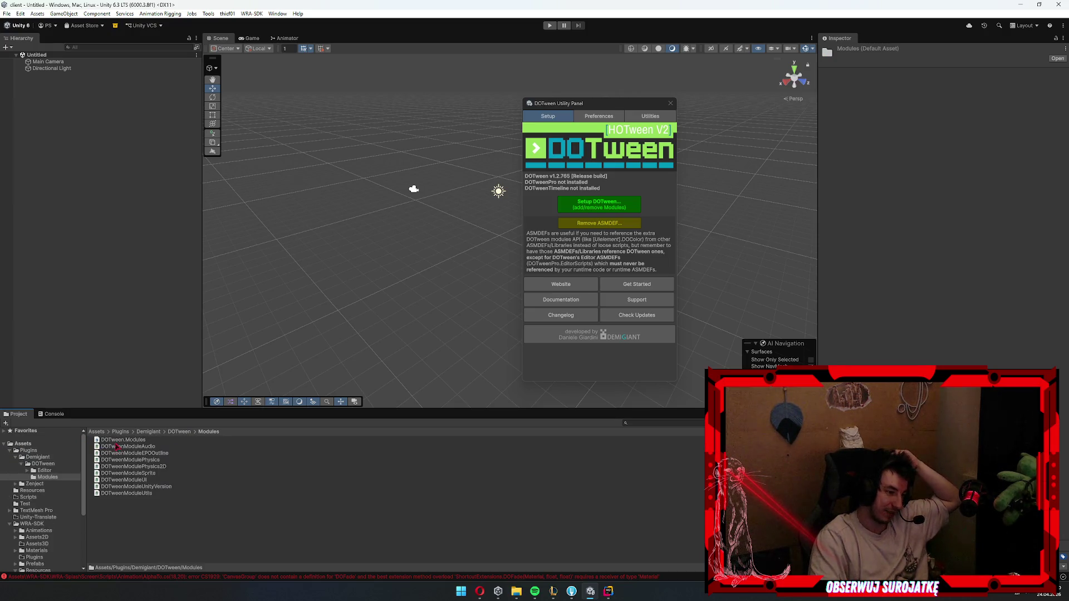
- Check the Modules scripts and select the DOTween.Modules assembly definition in the Inspector
{"action": "left_click", "coordinate": [123, 488]}
{"action": "left_click", "coordinate": [48, 471]}
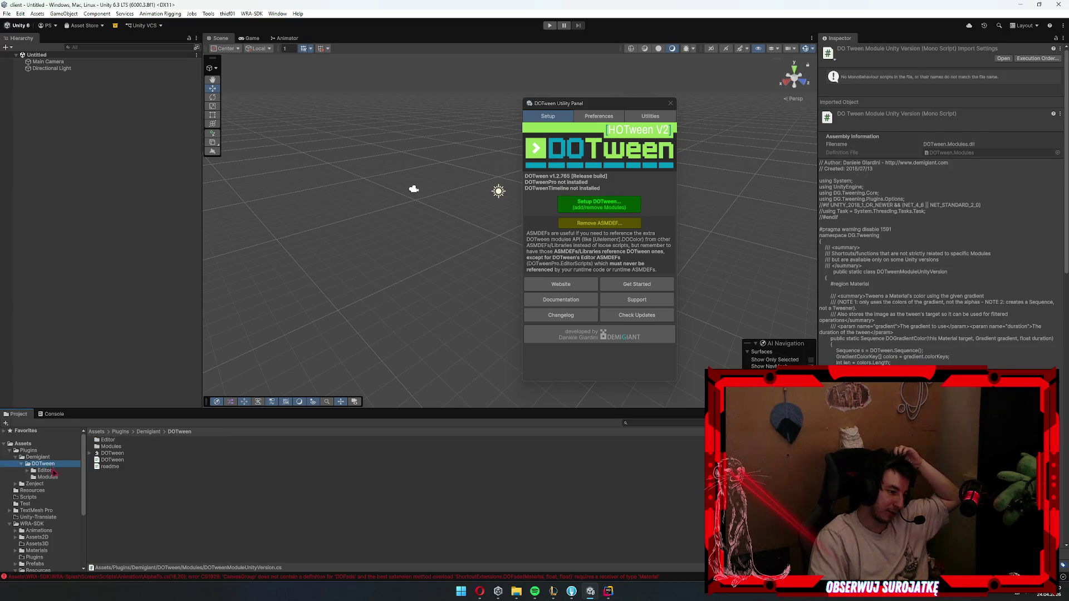
{"action": "left_click", "coordinate": [52, 464]}
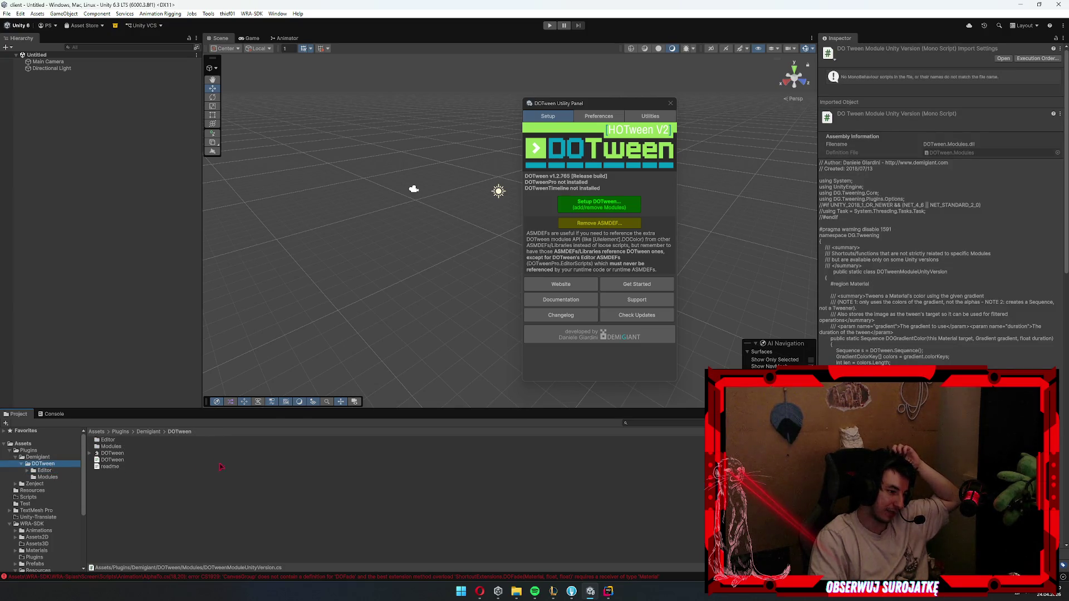
{"action": "left_click", "coordinate": [47, 477]}
{"action": "left_click", "coordinate": [126, 493]}
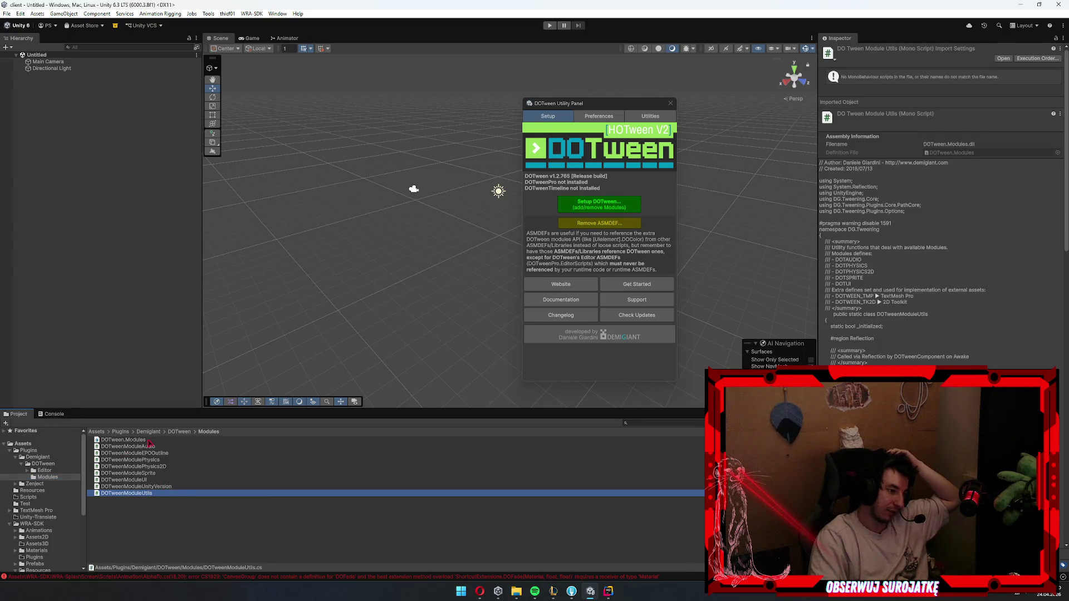
{"action": "left_click", "coordinate": [139, 440]}
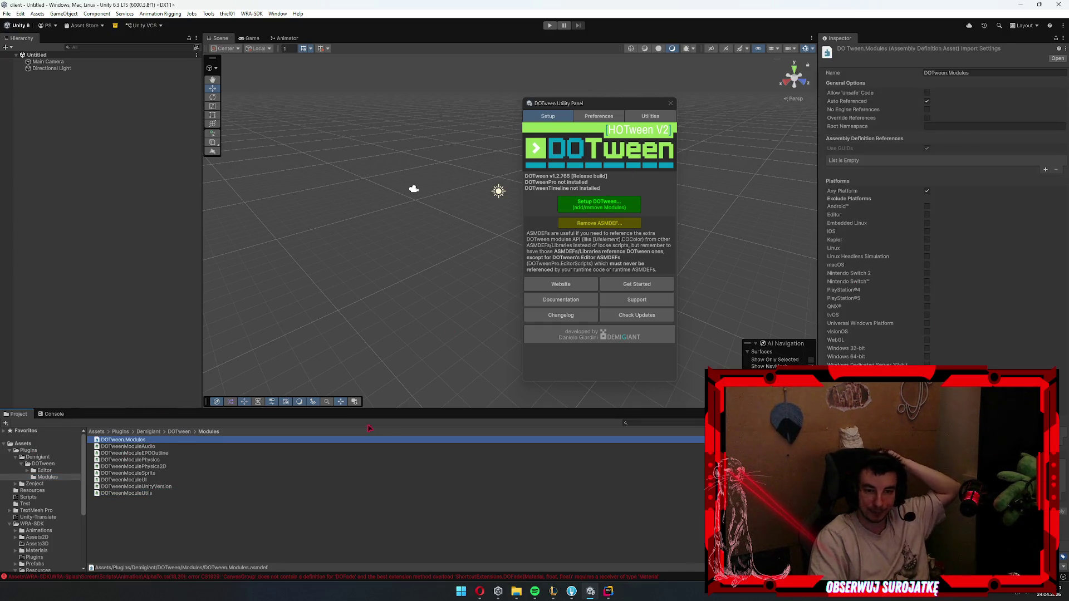
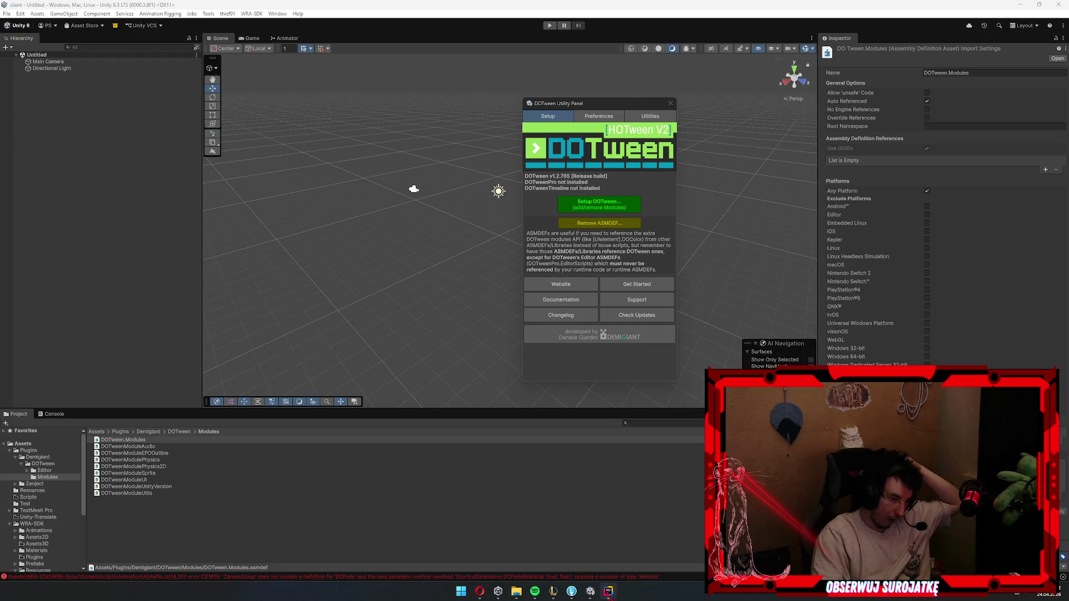
- Open the WRA-SDK folder in Unity's Project browser
{"action": "left_click", "coordinate": [609, 591]}
{"action": "left_click", "coordinate": [608, 591]}
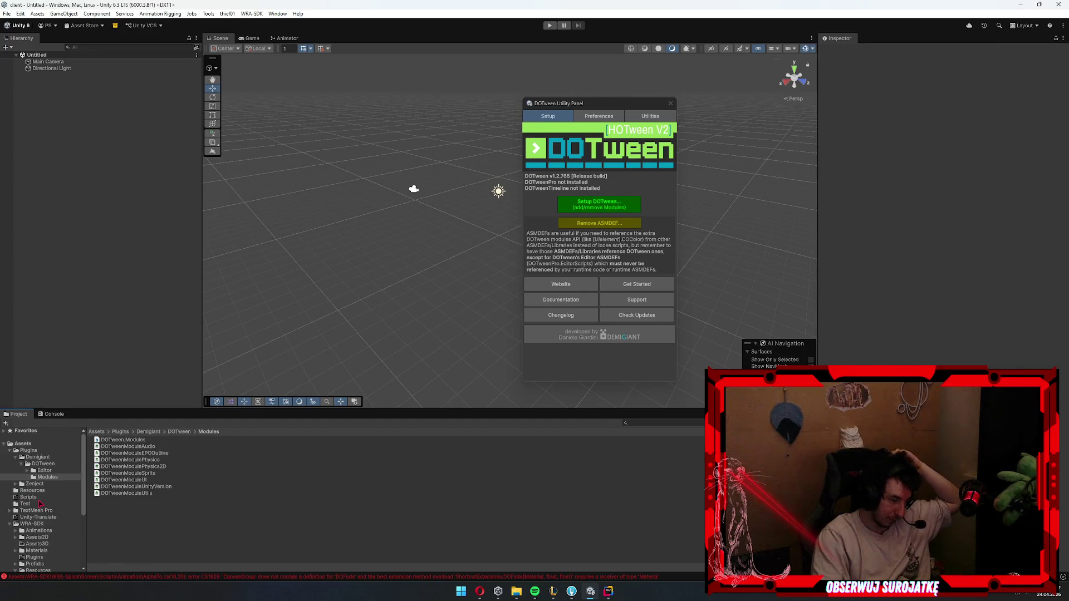
{"action": "left_click", "coordinate": [34, 525]}
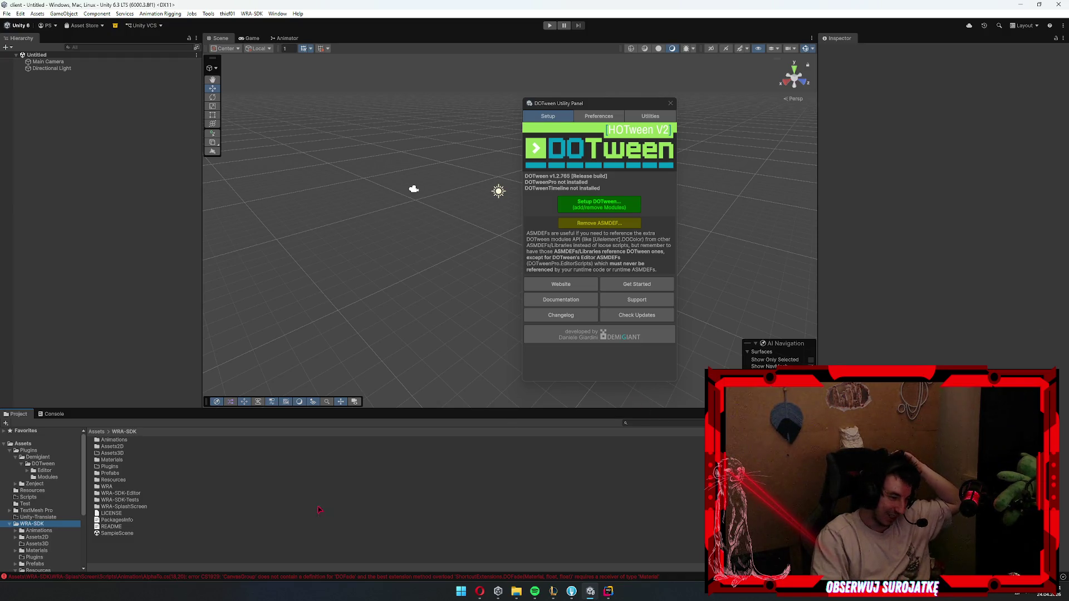
- Review the DOTween.Modules.asmdef.meta changes in Fork, then return to Unity
{"action": "left_click", "coordinate": [572, 590]}
{"action": "left_click", "coordinate": [211, 136]}
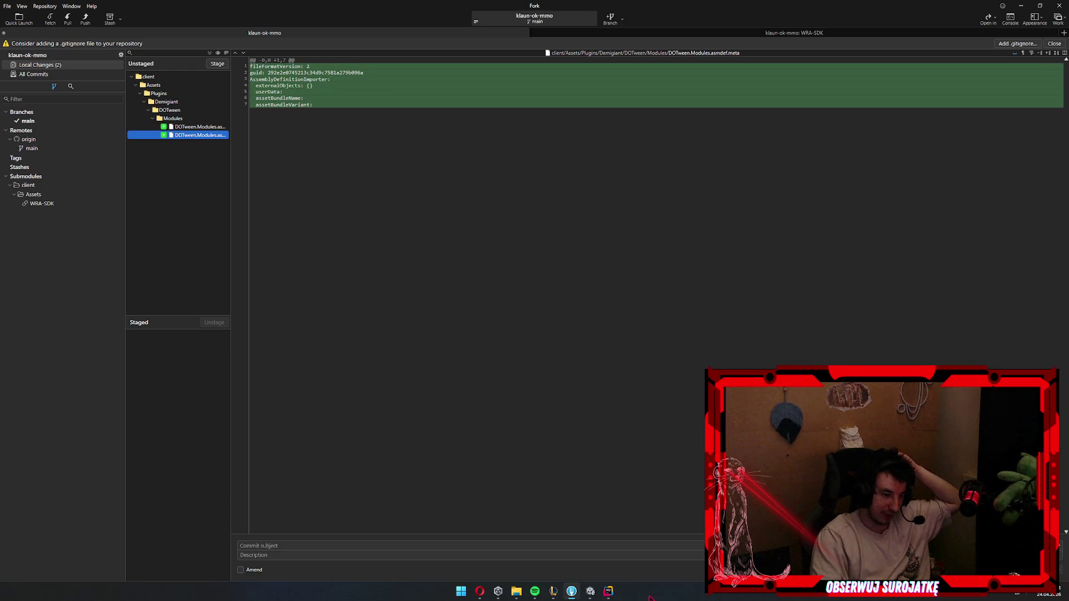
{"action": "left_click", "coordinate": [572, 592]}
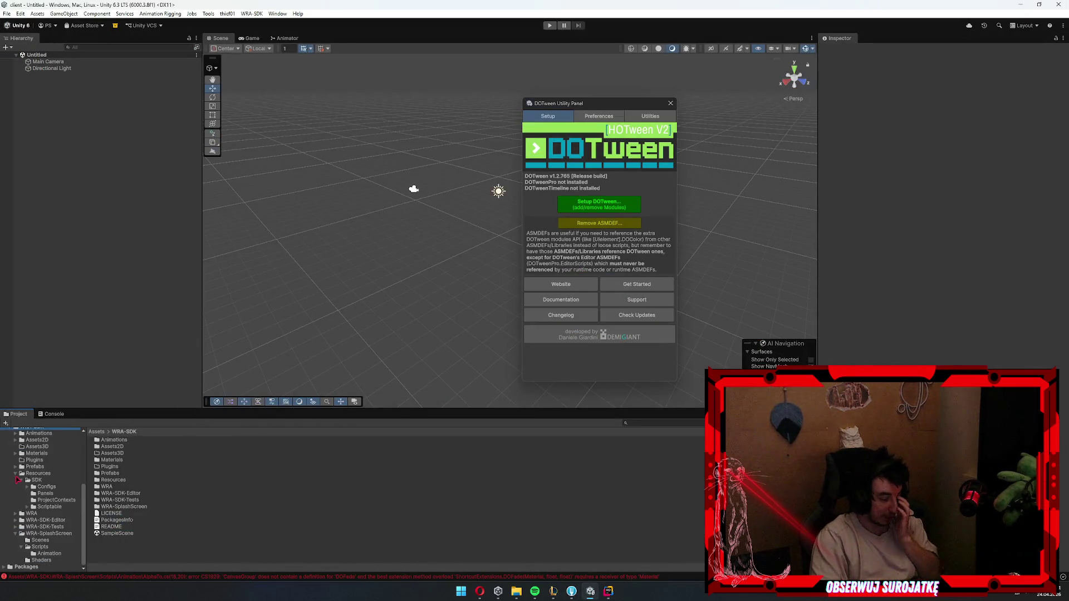
- Open the WRA folder inside WRA-SDK in the Project browser
{"action": "scroll", "coordinate": [40, 515], "scroll_direction": "up", "scroll_amount": 5}
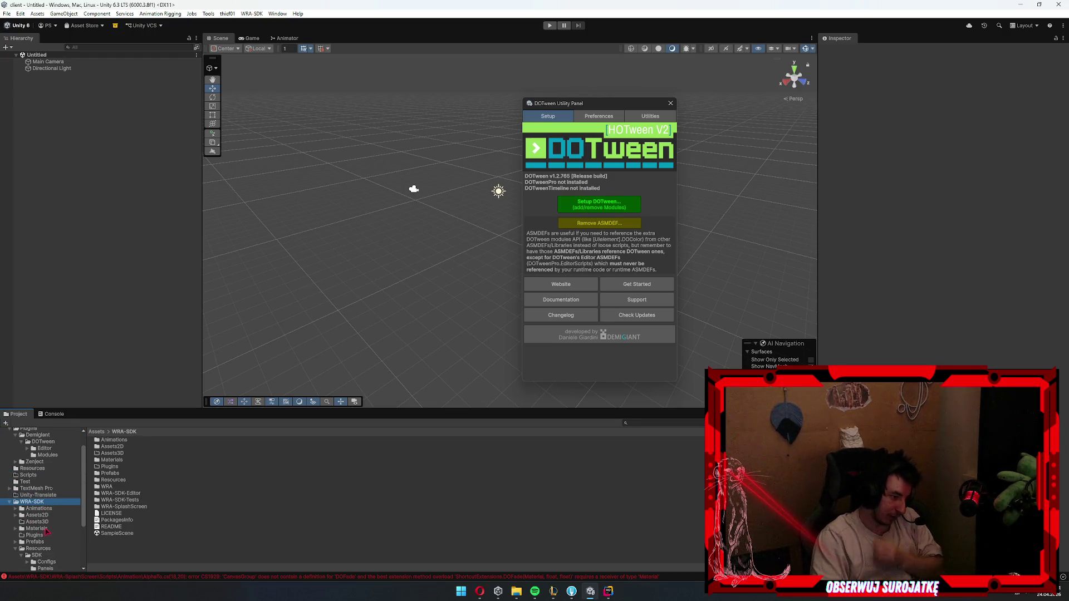
{"action": "scroll", "coordinate": [47, 530], "scroll_direction": "up", "scroll_amount": 1}
{"action": "scroll", "coordinate": [32, 550], "scroll_direction": "up", "scroll_amount": 1}
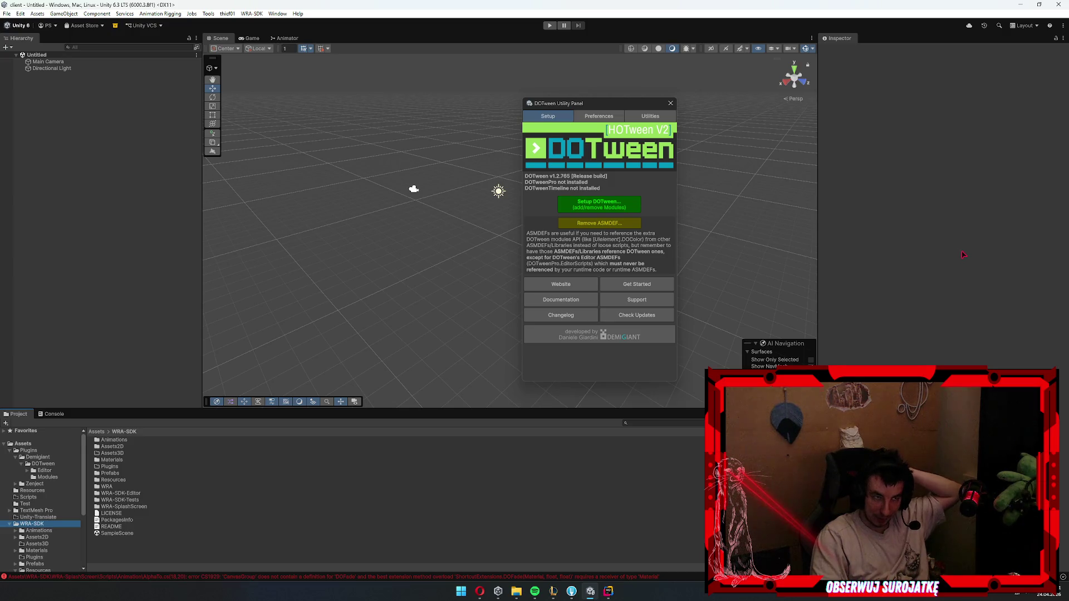
{"action": "left_click", "coordinate": [363, 474]}
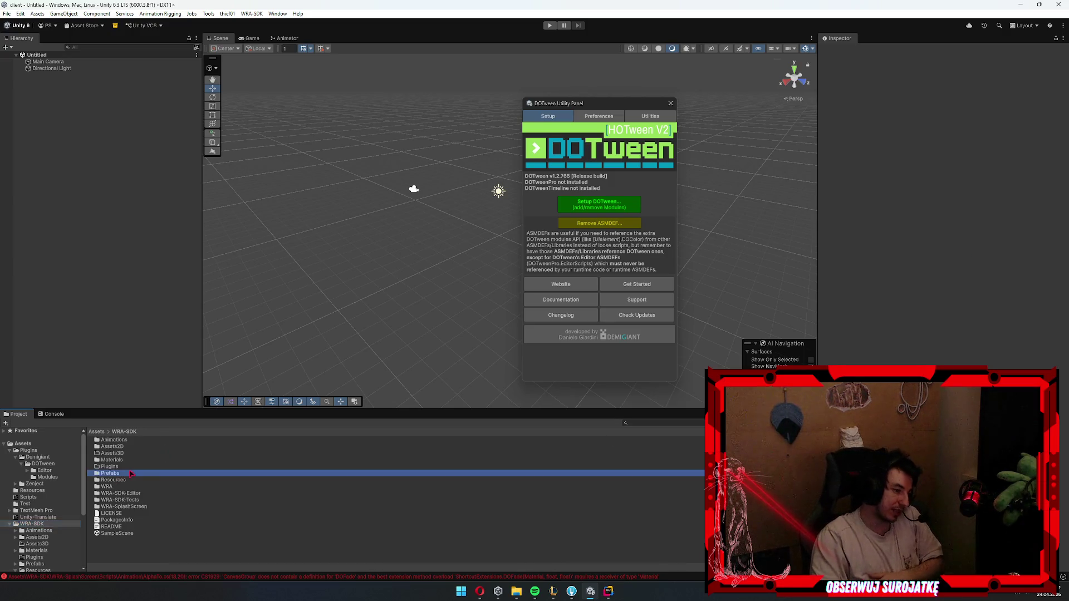
{"action": "key", "text": "Down"}
{"action": "key", "text": "Down"}
{"action": "key", "text": "Return"}
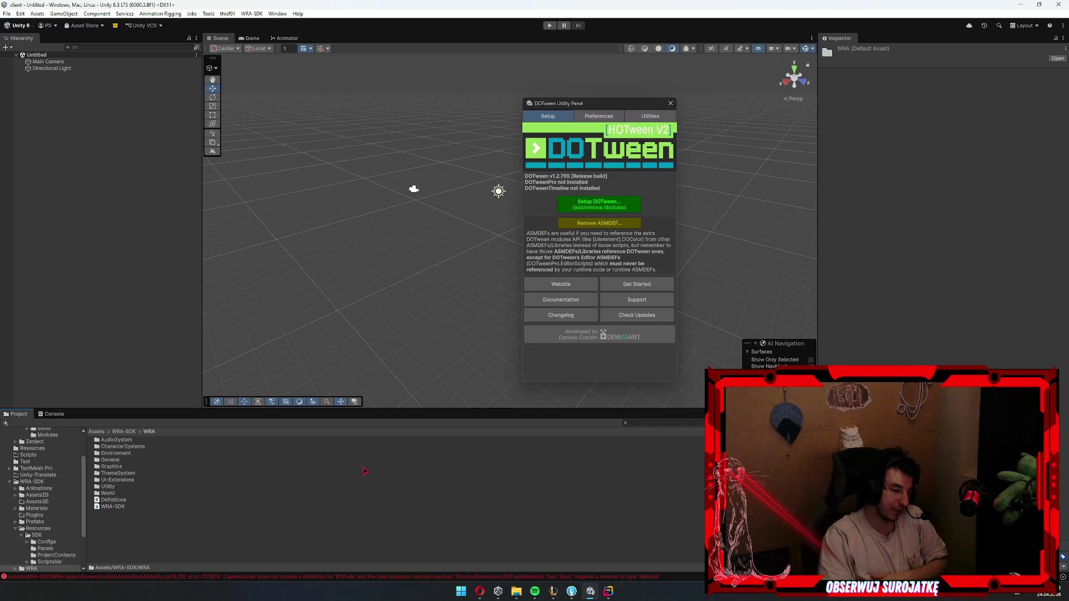
- Select WRA-SDK.asmdef to inspect its TextMeshPro, Zenject, Burst and InputSystem references
{"action": "scroll", "coordinate": [64, 534], "scroll_direction": "down", "scroll_amount": 5}
{"action": "left_click", "coordinate": [64, 535]}
{"action": "key", "text": "Up"}
{"action": "key", "text": "Up"}
{"action": "key", "text": "Up"}
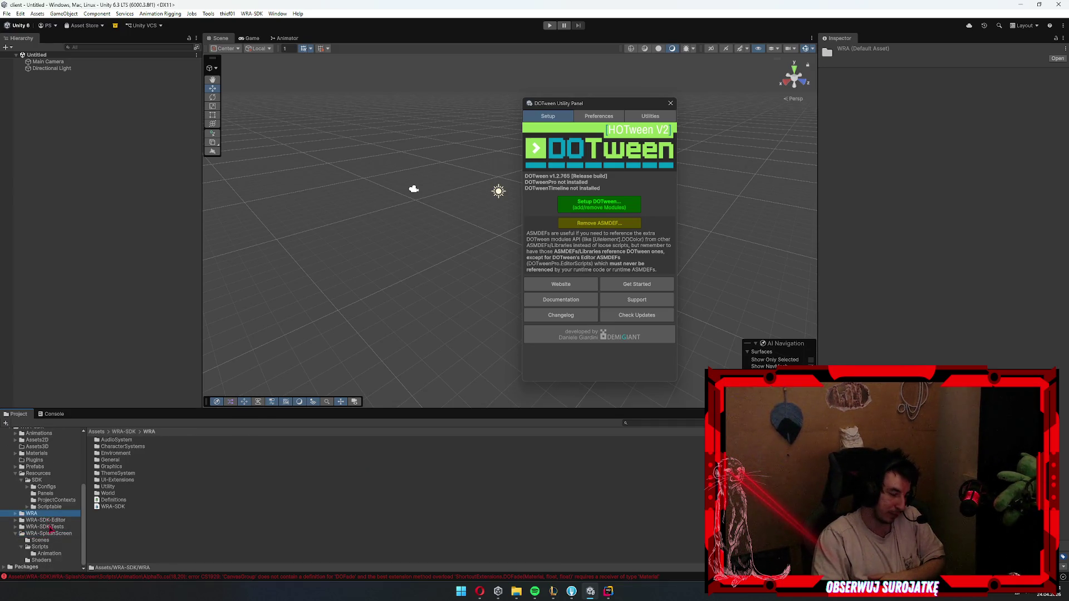
{"action": "left_click", "coordinate": [113, 500]}
{"action": "left_click_drag", "start_coordinate": [112, 506], "coordinate": [35, 483]}
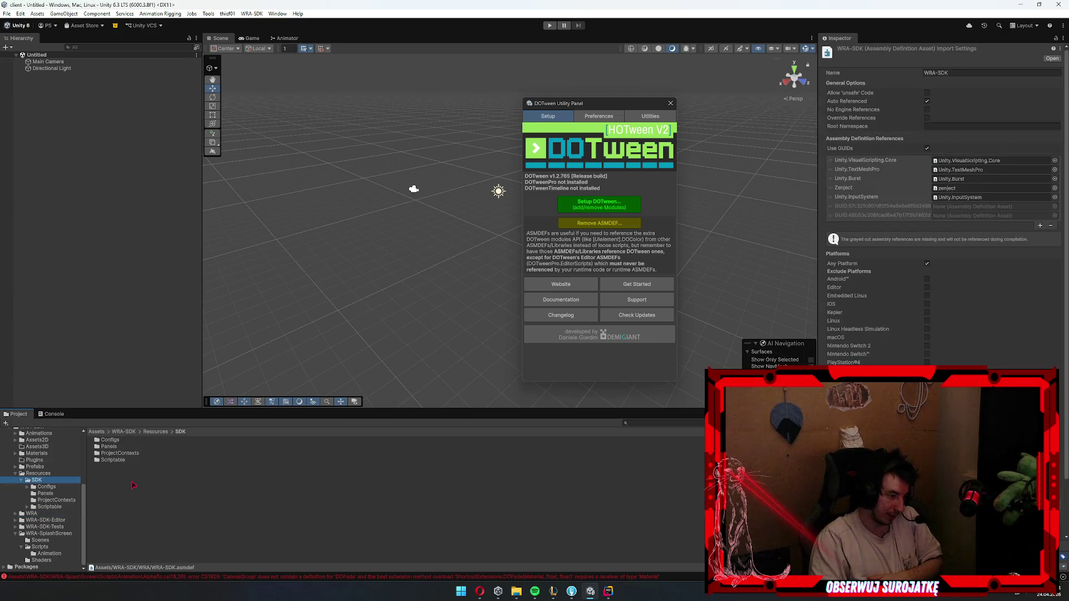
- Browse WRA-SDK's Resources, SDK and Plugins folders, ending on Prefabs with PanelManager and SlotStatusController
{"action": "left_click", "coordinate": [156, 499]}
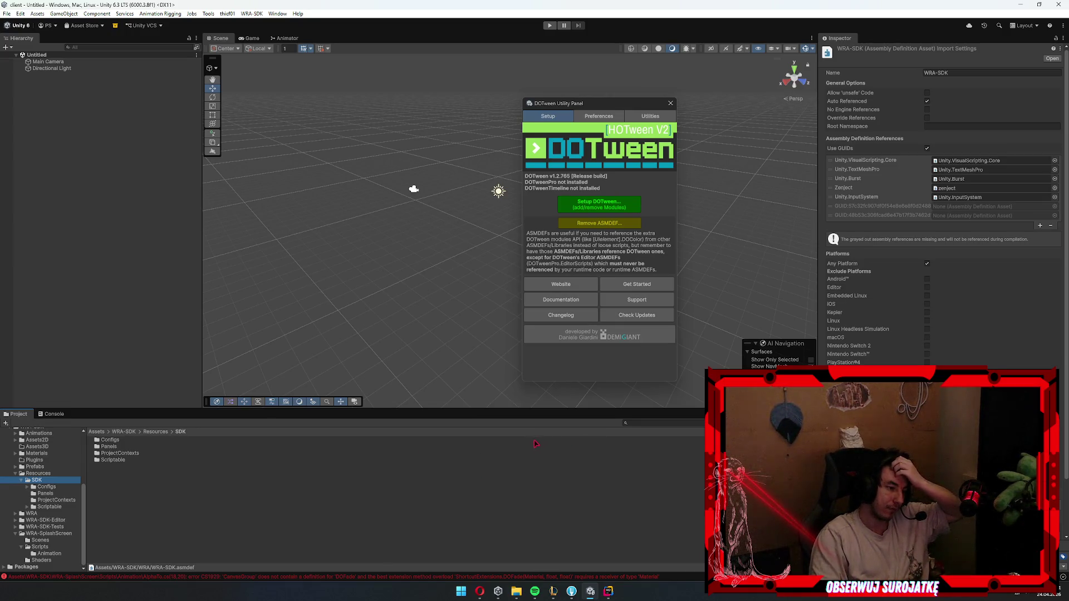
{"action": "left_click", "coordinate": [39, 474]}
{"action": "double_click", "coordinate": [107, 440]}
{"action": "left_click", "coordinate": [39, 473]}
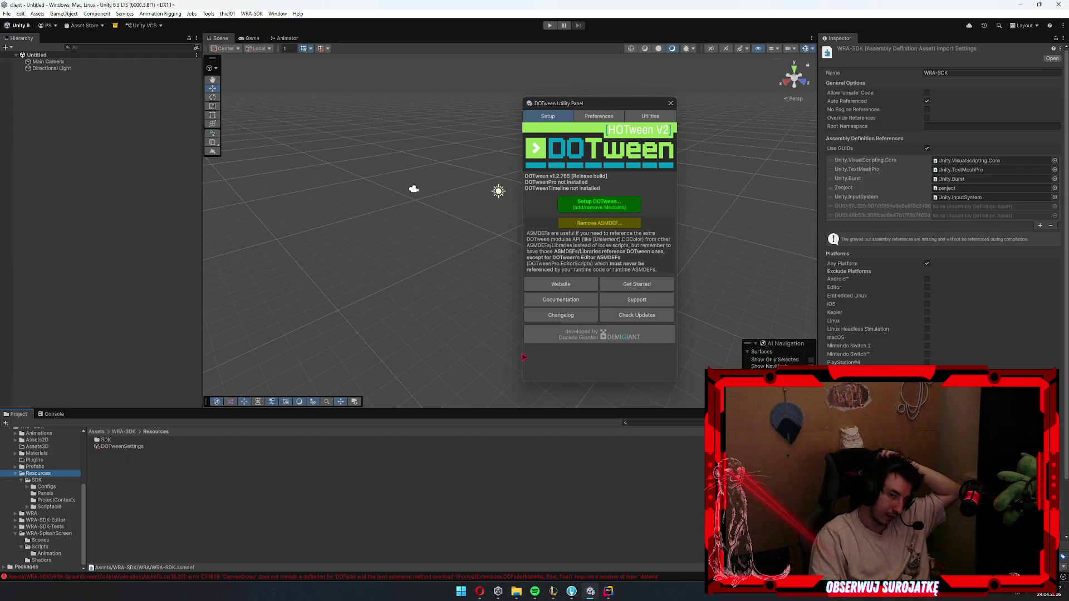
{"action": "left_click", "coordinate": [36, 480]}
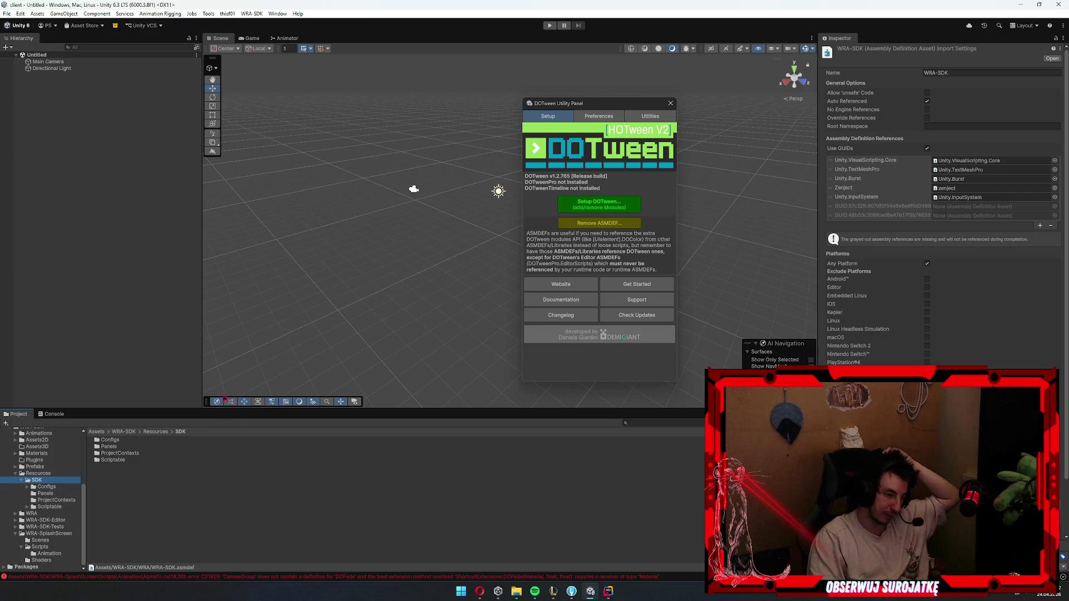
{"action": "scroll", "coordinate": [50, 485], "scroll_direction": "up", "scroll_amount": 3}
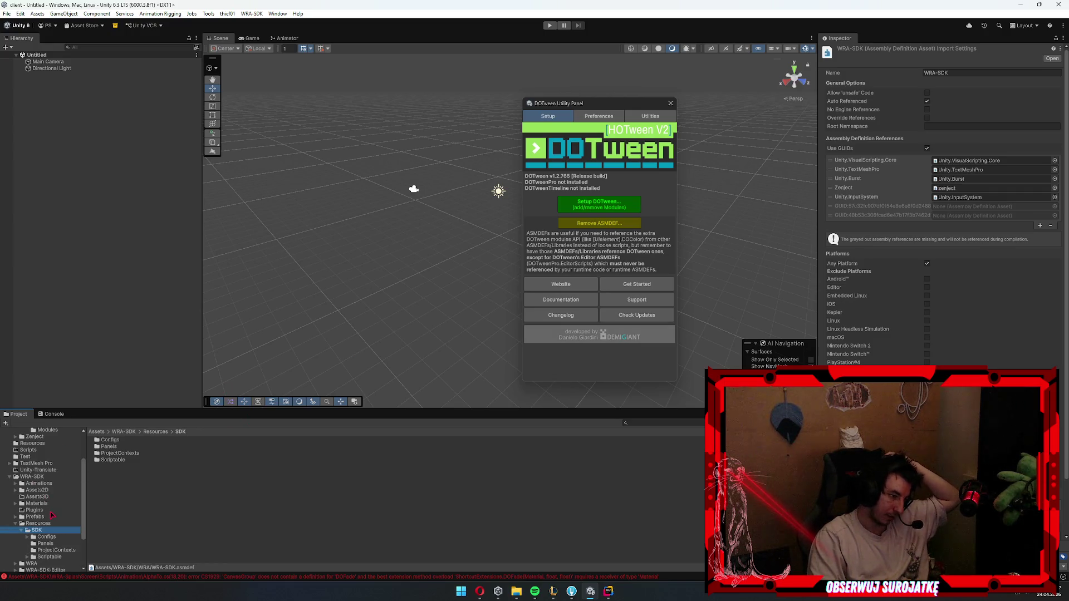
{"action": "left_click", "coordinate": [49, 517]}
{"action": "left_click", "coordinate": [48, 510]}
{"action": "left_click", "coordinate": [49, 523]}
{"action": "left_click", "coordinate": [50, 531]}
{"action": "left_click", "coordinate": [44, 524]}
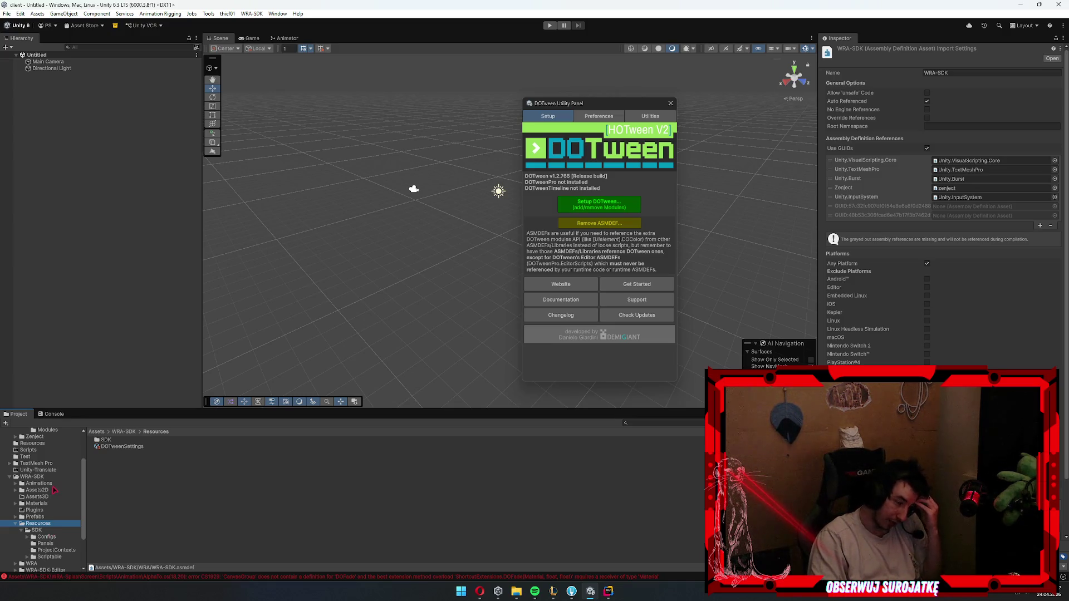
{"action": "left_click", "coordinate": [39, 516]}
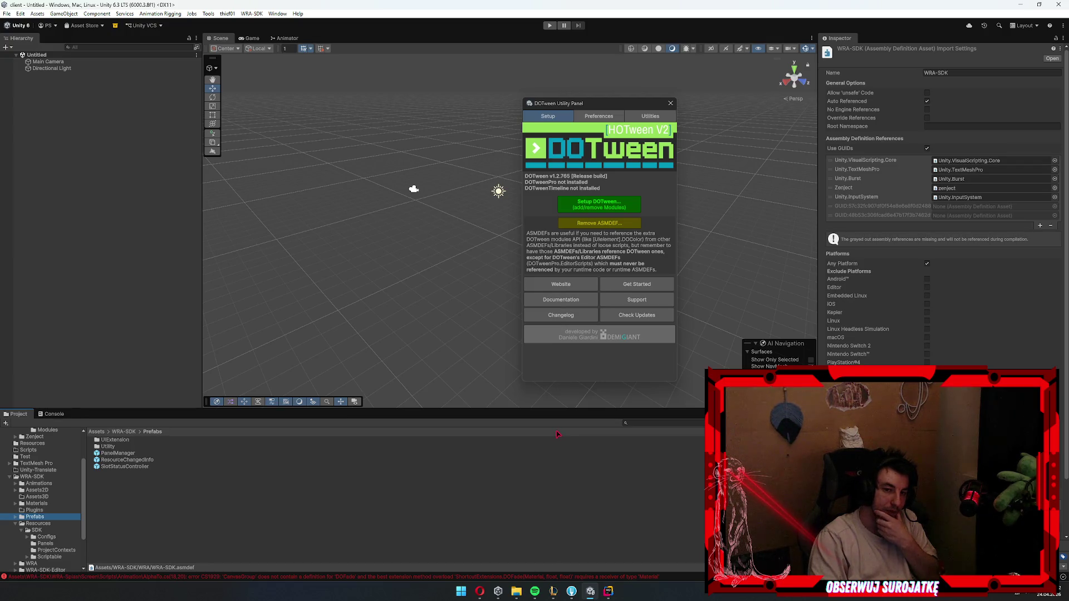
- Browse the WRA-SDK Plugins, Prefabs, SDK, Resources, Scriptable, Animations and Assets2D folders
{"action": "left_click", "coordinate": [40, 511]}
{"action": "left_click", "coordinate": [40, 517]}
{"action": "left_click", "coordinate": [45, 530]}
{"action": "left_click", "coordinate": [50, 523]}
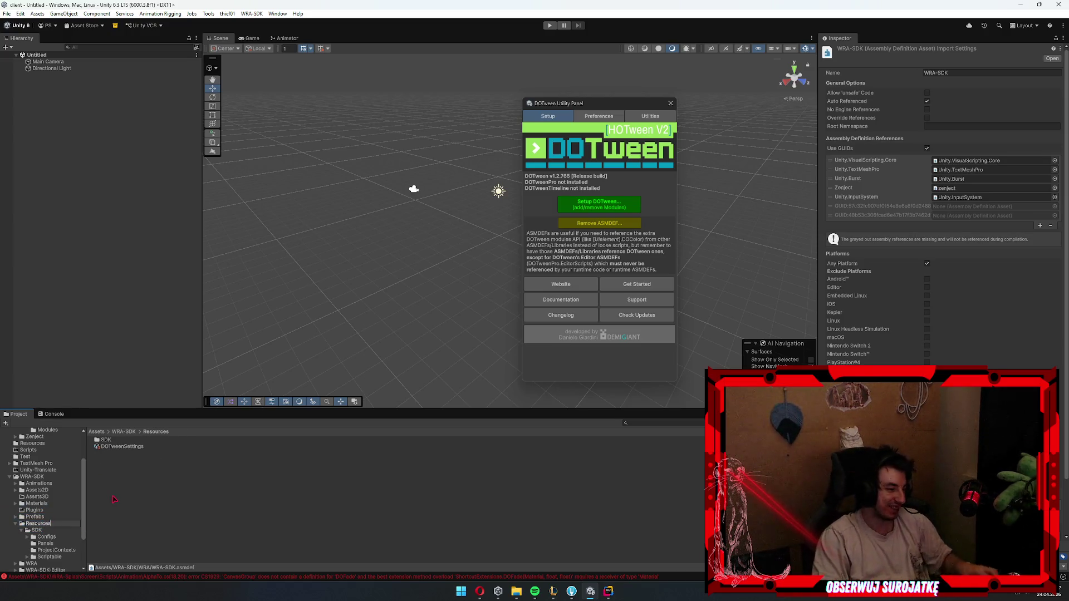
{"action": "left_click", "coordinate": [43, 530]}
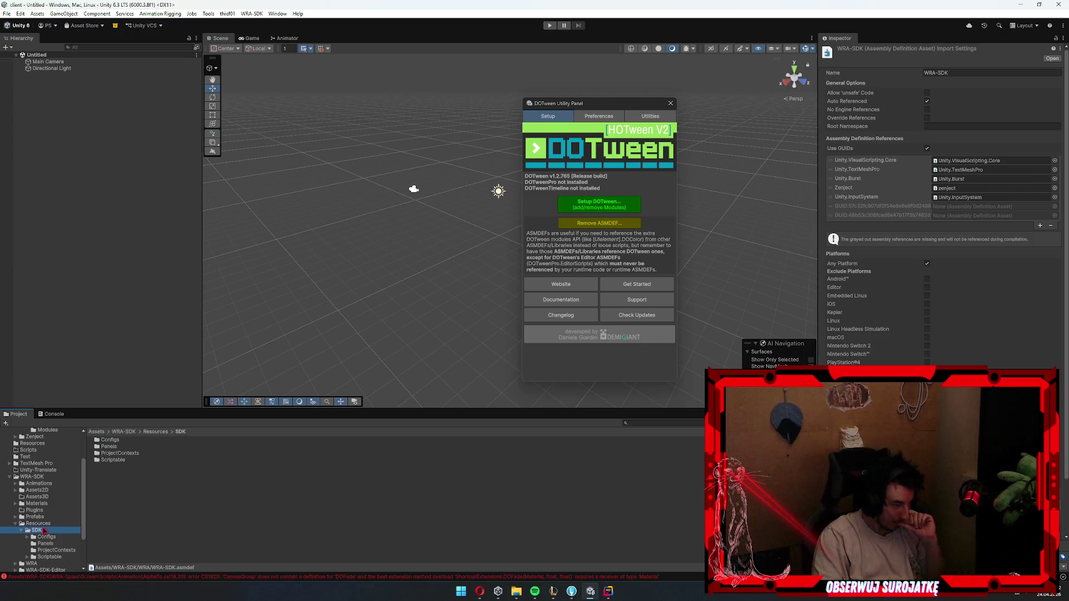
{"action": "left_click", "coordinate": [113, 460]}
{"action": "left_click", "coordinate": [46, 518]}
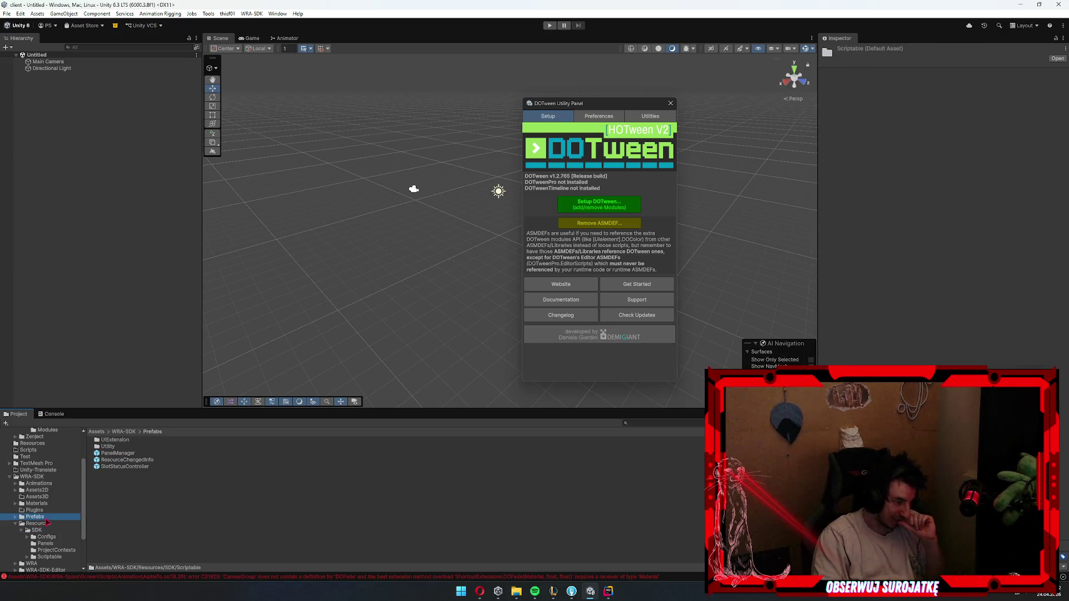
{"action": "left_click", "coordinate": [45, 484]}
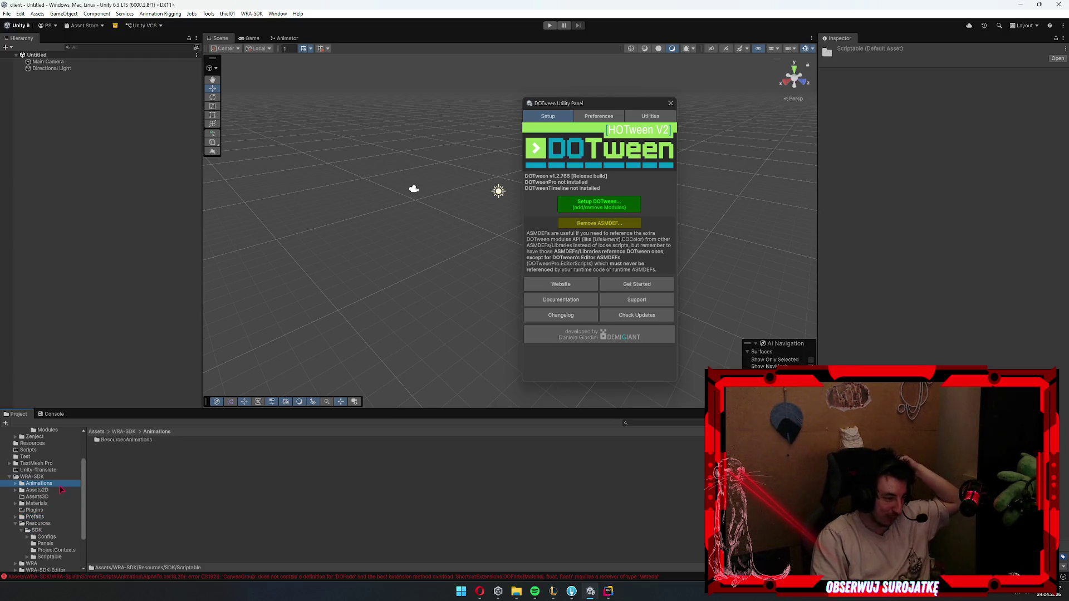
{"action": "left_click", "coordinate": [49, 490]}
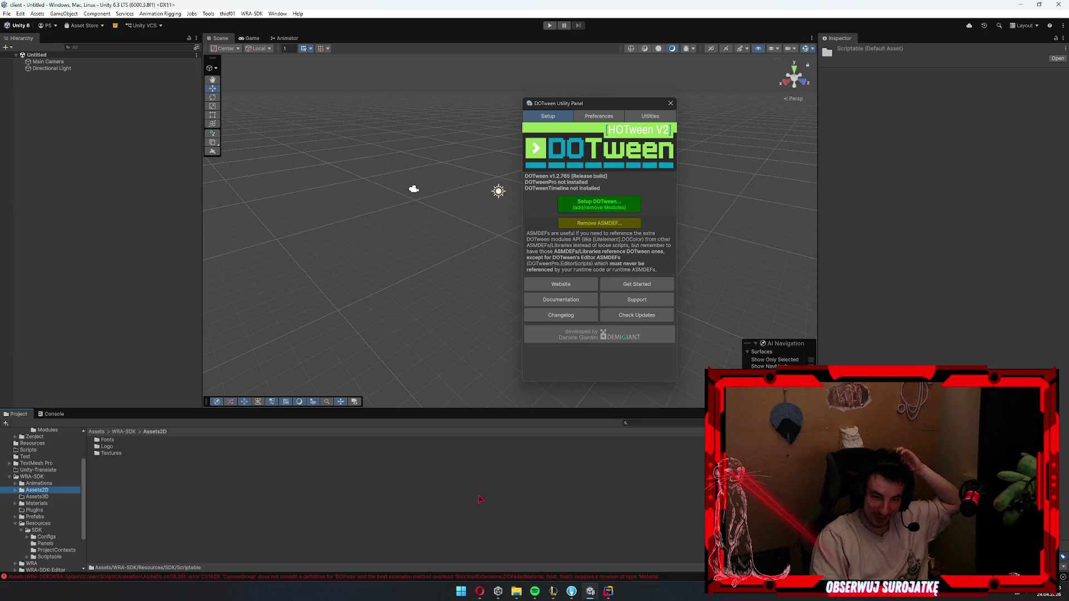
{"action": "left_click", "coordinate": [45, 526]}
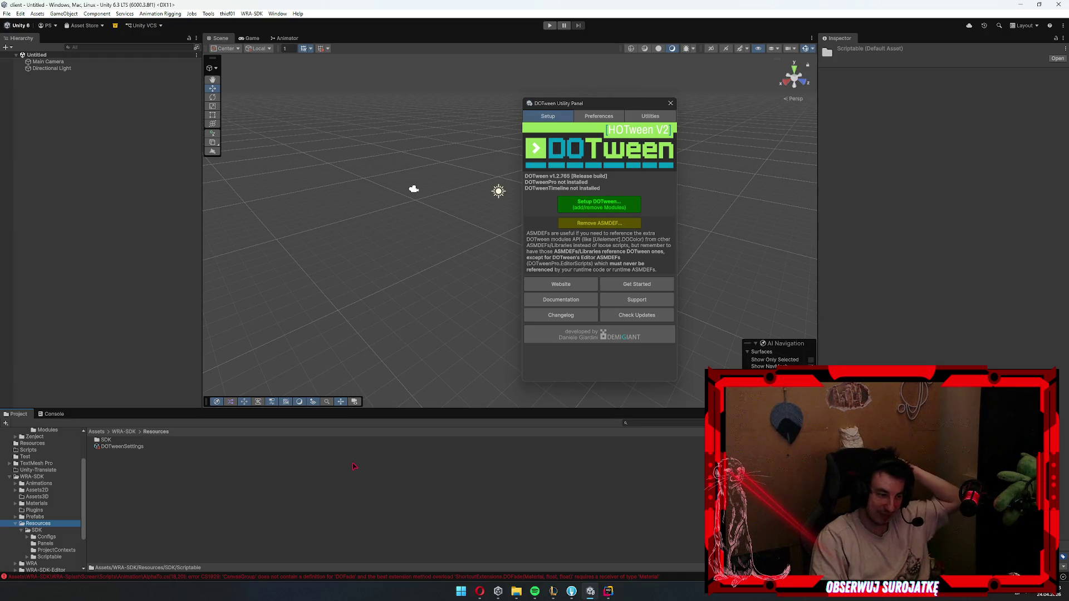
{"action": "left_click", "coordinate": [36, 511]}
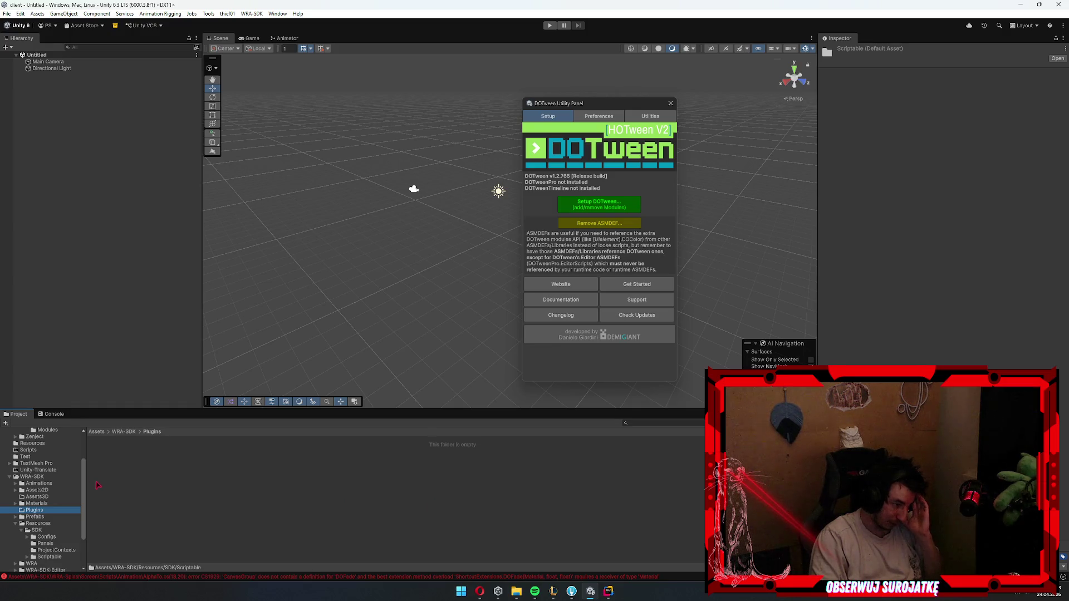
- Open the WRA-SplashScreen Scripts folder and select its assembly definition
{"action": "left_click", "coordinate": [47, 552]}
{"action": "left_click", "coordinate": [46, 548]}
{"action": "left_click", "coordinate": [125, 447]}
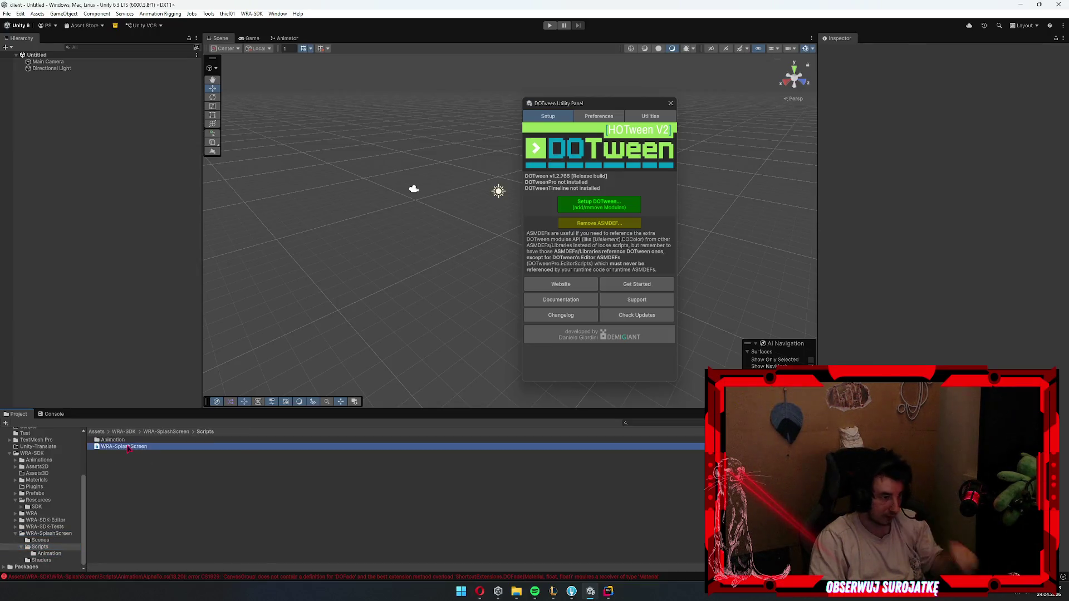
- Launch Notepad and open WRA-SplashScreen.asmdef in it
{"action": "key", "text": "super"}
{"action": "type", "text": "not"}
{"action": "key", "text": "Return"}
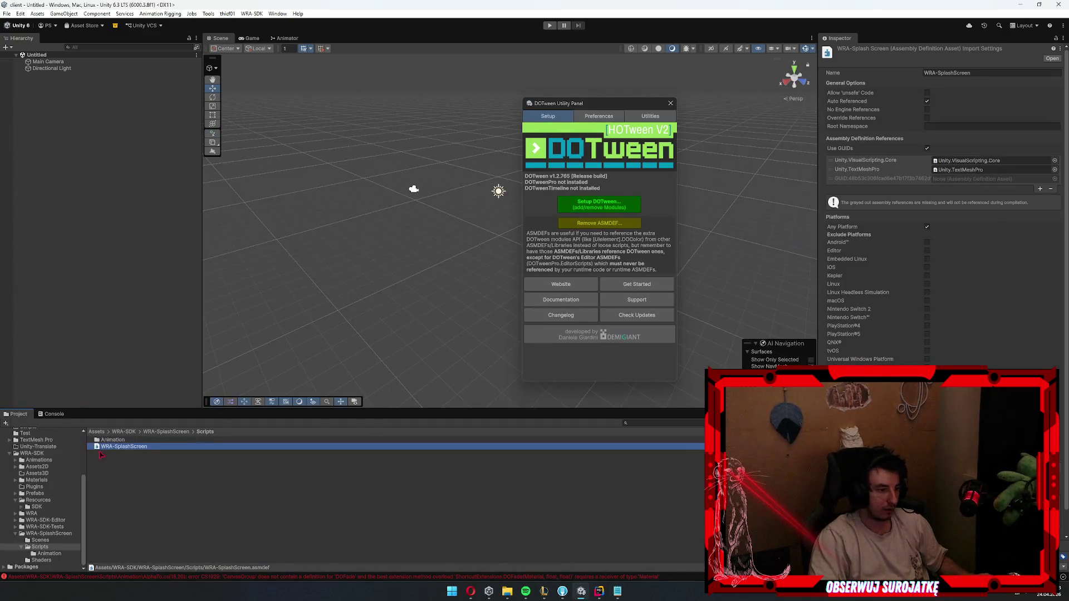
{"action": "mouse_move", "coordinate": [101, 455]}
{"action": "left_mouse_down"}
{"action": "mouse_move", "coordinate": [475, 534]}
{"action": "mouse_move", "coordinate": [444, 306]}
{"action": "left_mouse_up"}
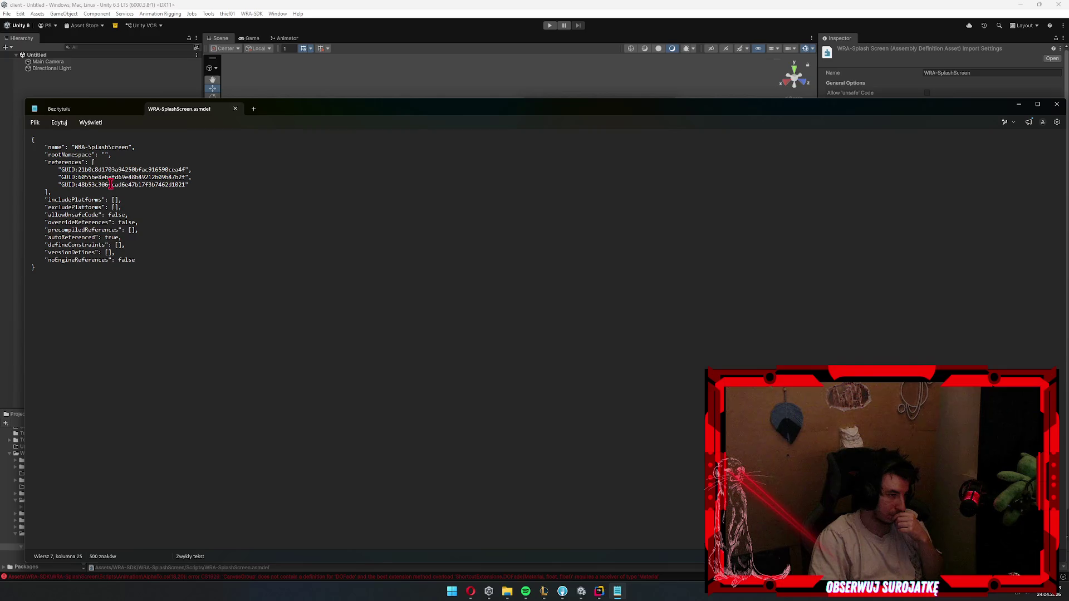
- Copy the third reference GUID from WRA-SplashScreen.asmdef
{"action": "double_click", "coordinate": [120, 185]}
{"action": "key", "text": "ctrl+c"}
{"action": "left_click", "coordinate": [746, 3]}
{"action": "key", "text": "alt+Tab"}
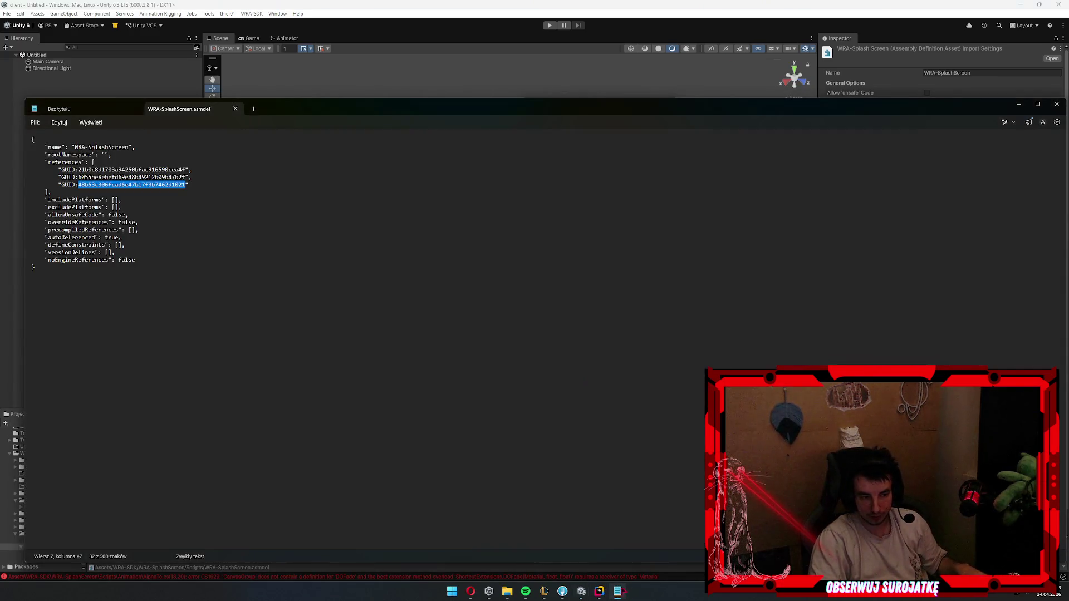
{"action": "left_click", "coordinate": [564, 591]}
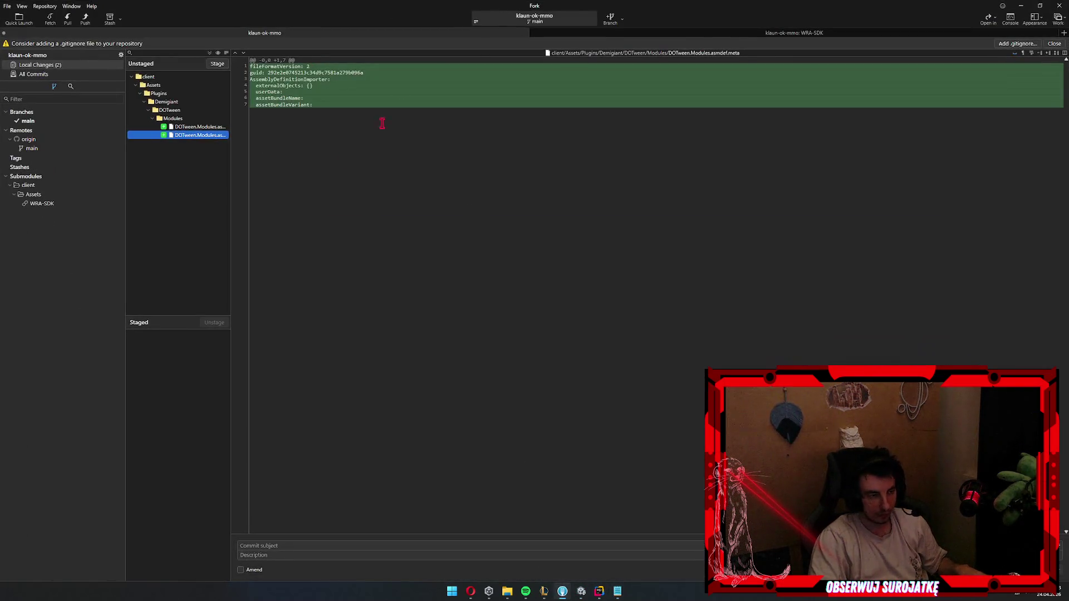
- Select the guid in Fork's DOTween.Modules.asmdef.meta diff and show the file in File Explorer
{"action": "left_click", "coordinate": [309, 76]}
{"action": "double_click", "coordinate": [310, 73]}
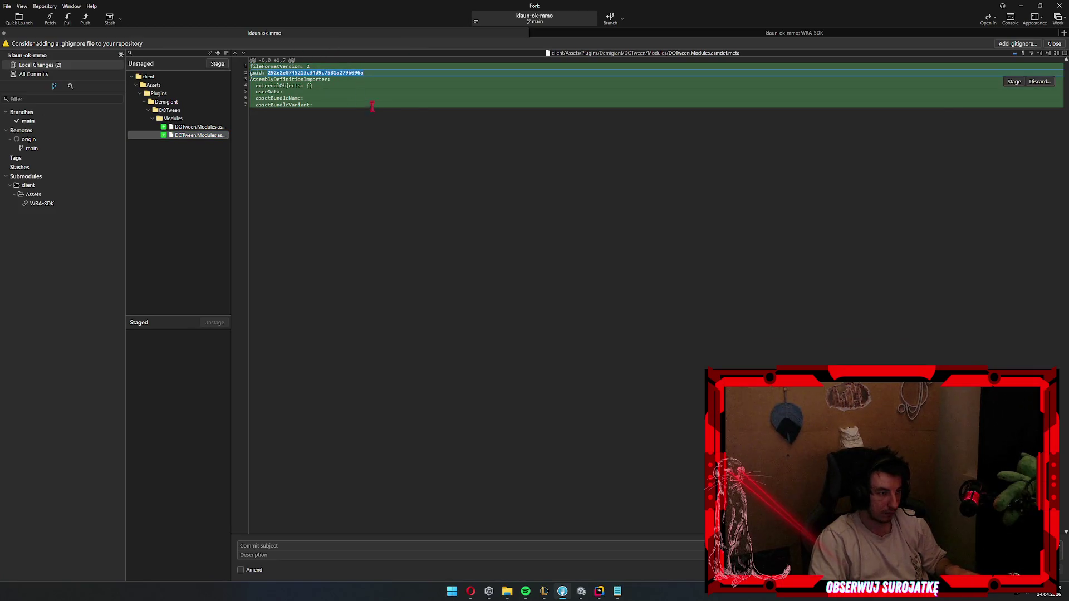
{"action": "right_click", "coordinate": [952, 87]}
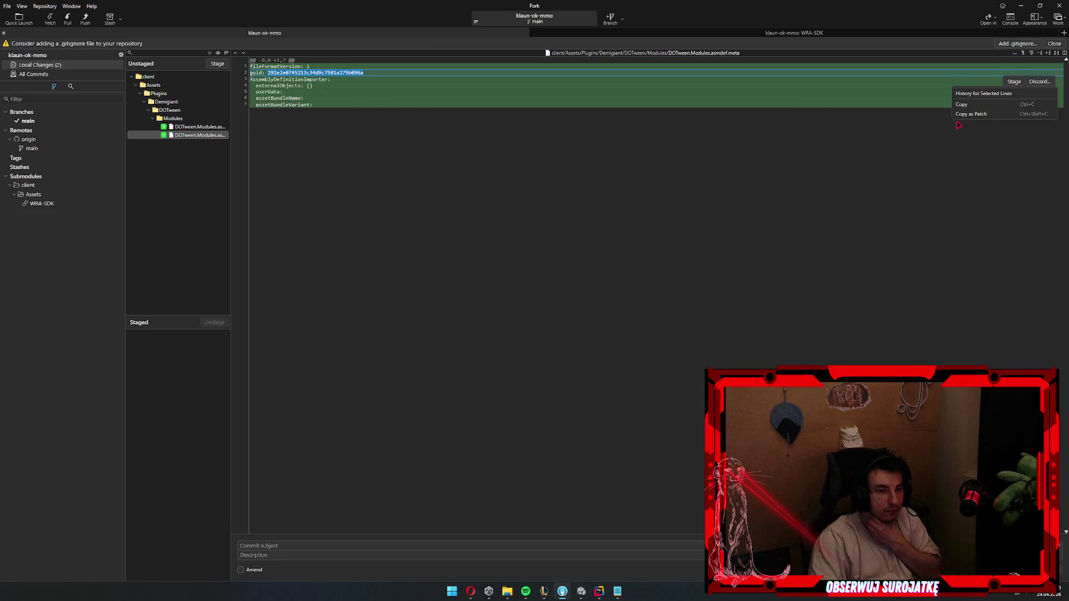
{"action": "right_click", "coordinate": [190, 135]}
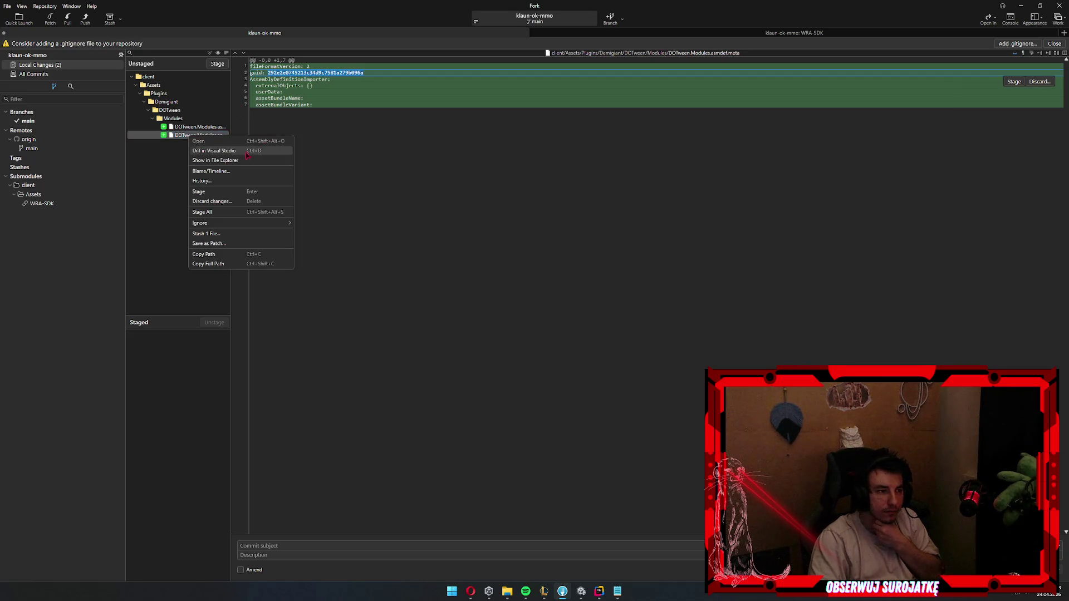
{"action": "left_click", "coordinate": [236, 161]}
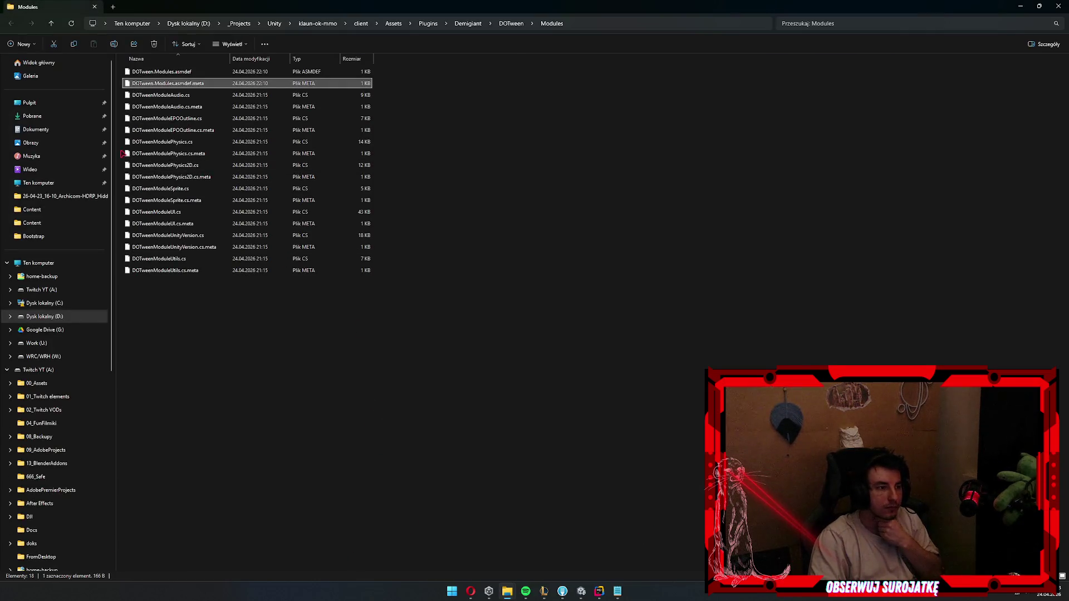
- Replace the DOTween.Modules.asmdef.meta guid with 48b53c306fcad6e47b17f3b7462d1021 in Notepad
{"action": "mouse_move", "coordinate": [150, 88]}
{"action": "left_mouse_down"}
{"action": "mouse_move", "coordinate": [580, 525]}
{"action": "mouse_move", "coordinate": [615, 582]}
{"action": "mouse_move", "coordinate": [456, 270]}
{"action": "left_mouse_up"}
{"action": "double_click", "coordinate": [139, 147]}
{"action": "key", "text": "ctrl+v"}
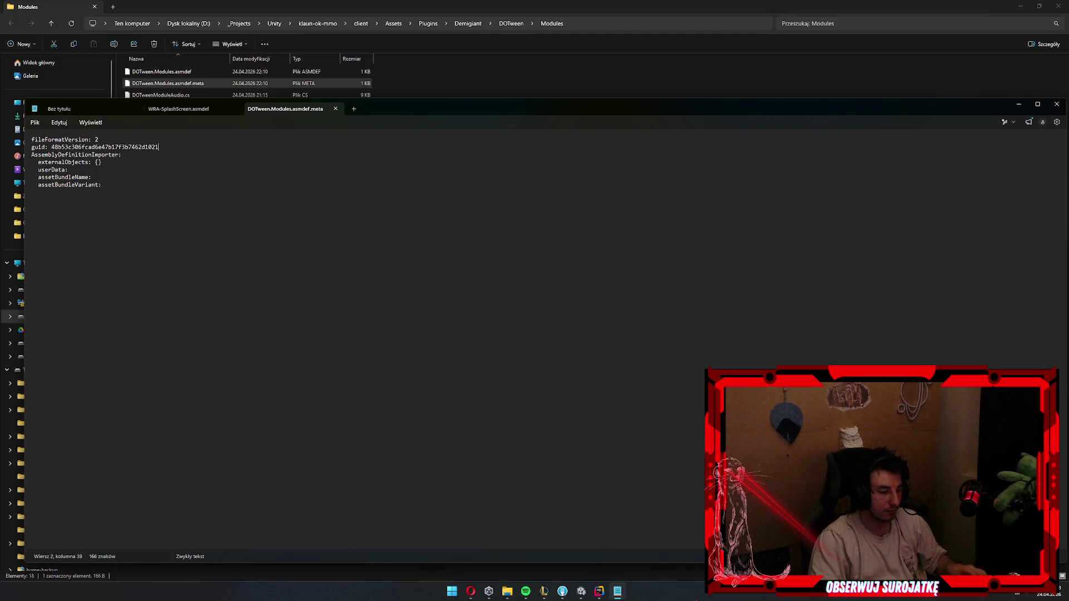
- Stage both DOTween.Modules.asmdef and its .meta changes in Fork
{"action": "left_click", "coordinate": [562, 591]}
{"action": "left_click", "coordinate": [197, 126]}
{"action": "left_click", "coordinate": [186, 136]}
{"action": "key", "text": "ctrl+a"}
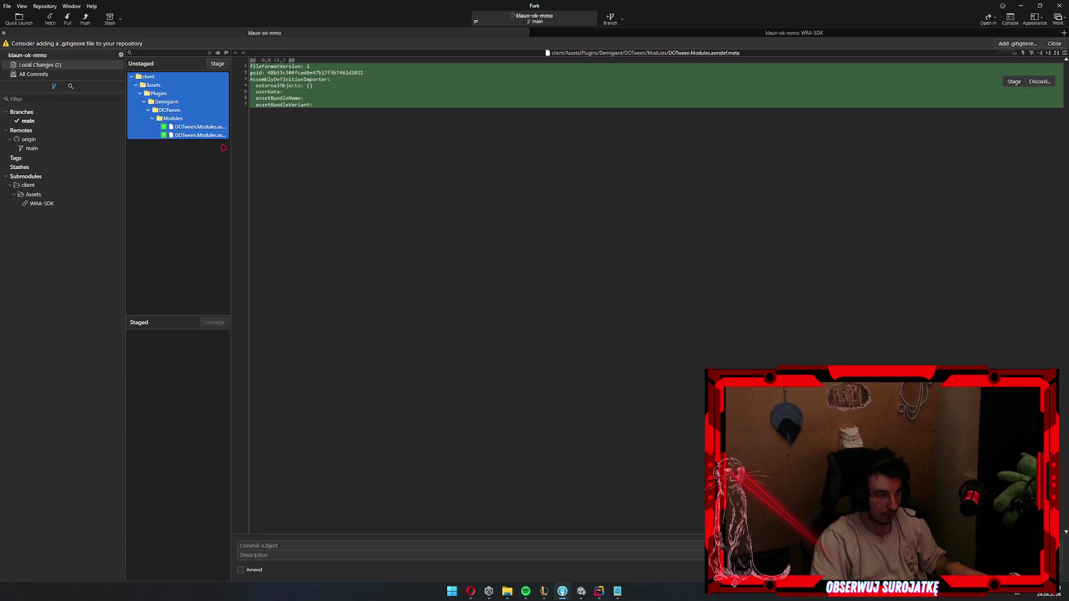
{"action": "key", "text": "Return"}
{"action": "left_click", "coordinate": [579, 592]}
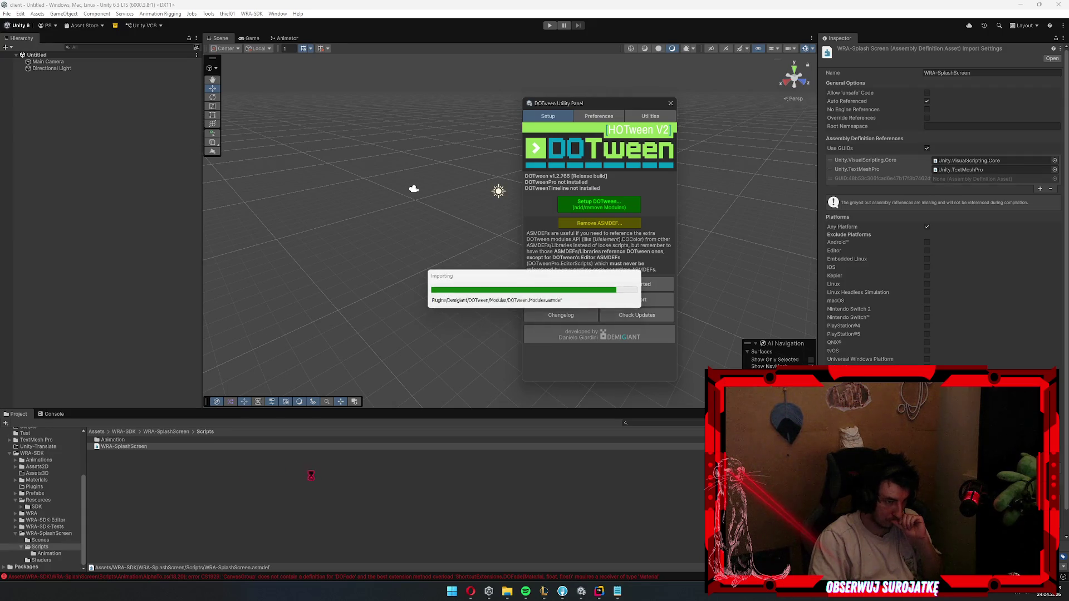
- Check Unity's compile errors and the staged meta diff in Fork
{"action": "left_click", "coordinate": [50, 415]}
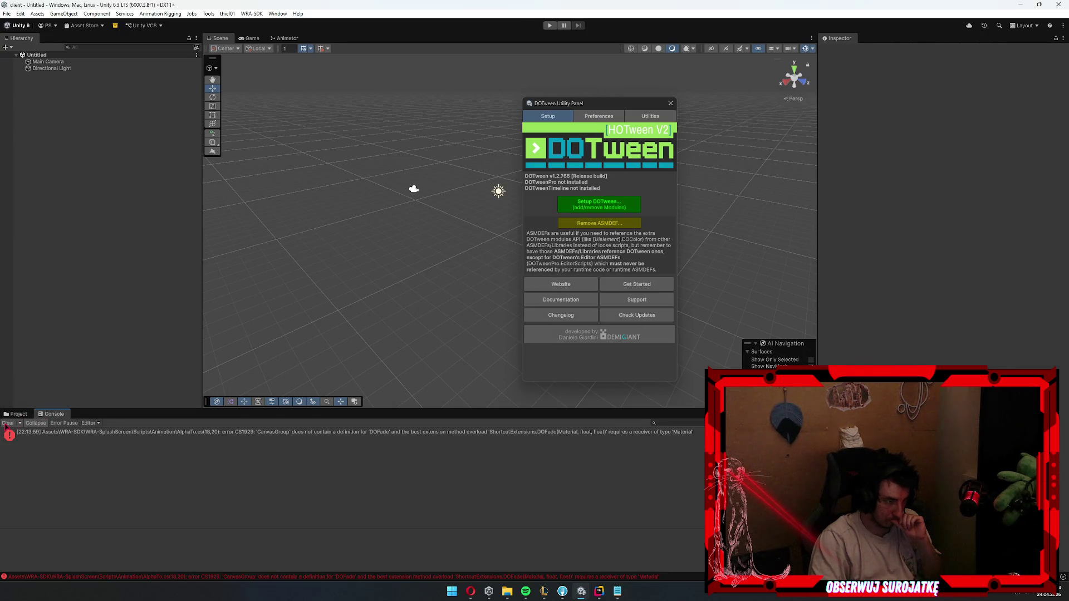
{"action": "key", "text": "alt+Tab"}
{"action": "left_click", "coordinate": [187, 394]}
{"action": "key", "text": "alt+Tab"}
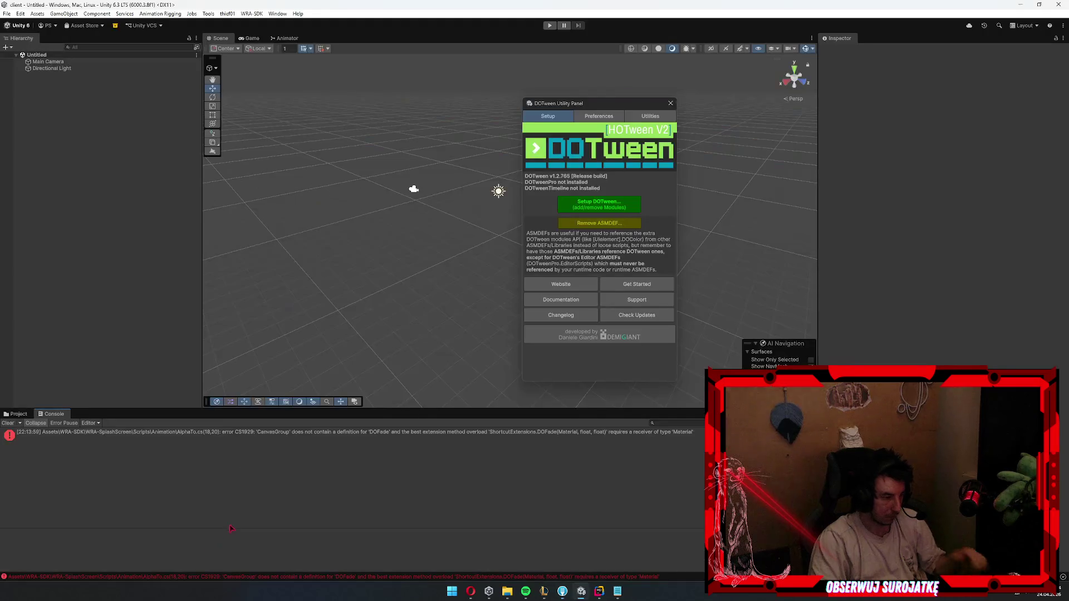
- Reimport the WRA-SplashScreen assembly definition from its Scripts folder
{"action": "left_click", "coordinate": [13, 415]}
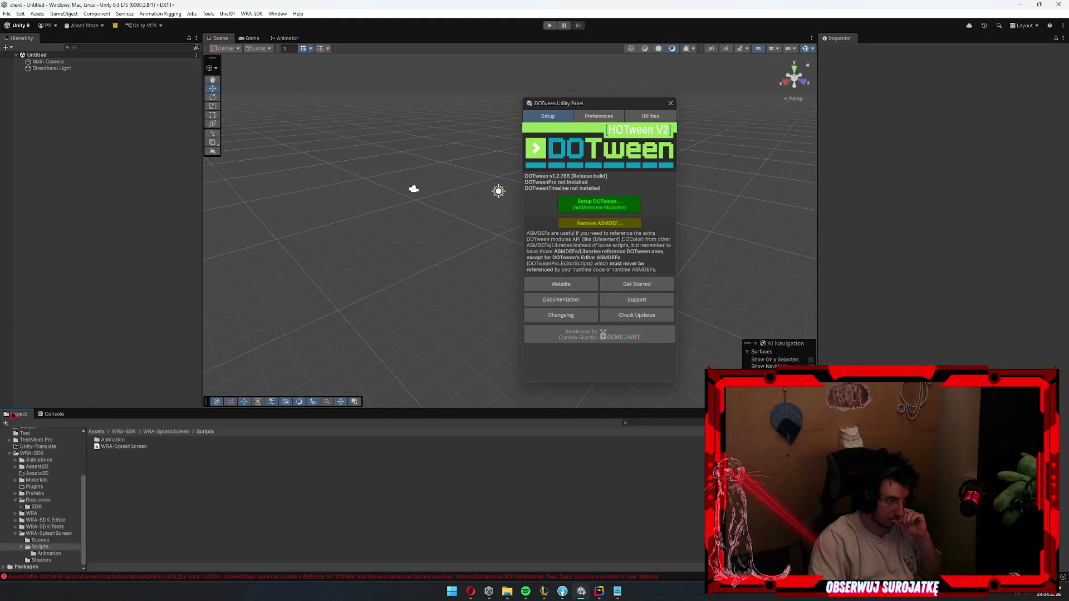
{"action": "left_click", "coordinate": [121, 446]}
{"action": "right_click", "coordinate": [173, 471]}
{"action": "left_click", "coordinate": [177, 376]}
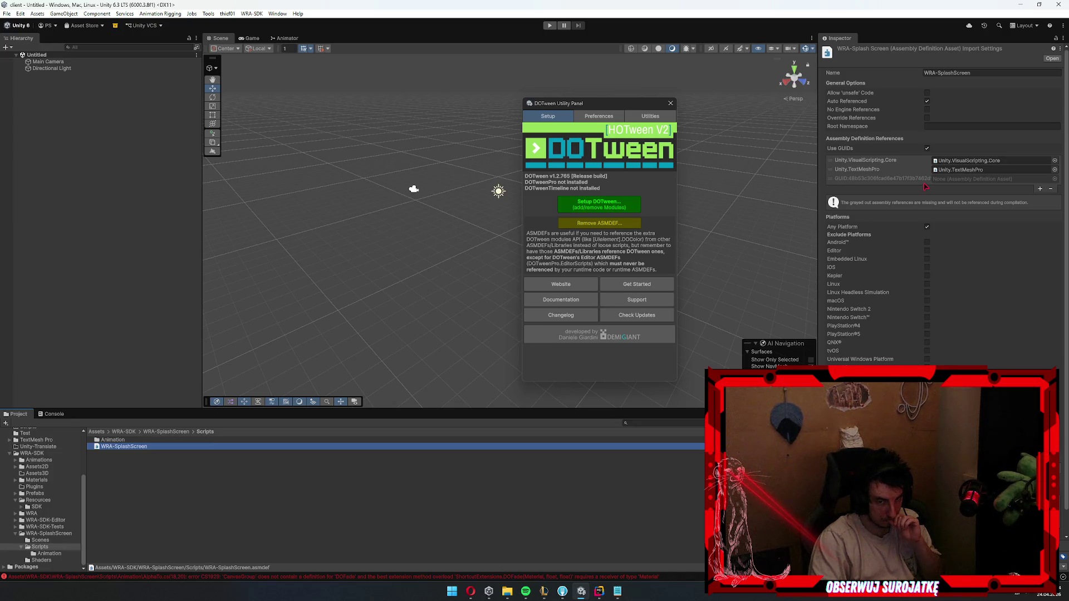
{"action": "key", "text": "alt+Tab"}
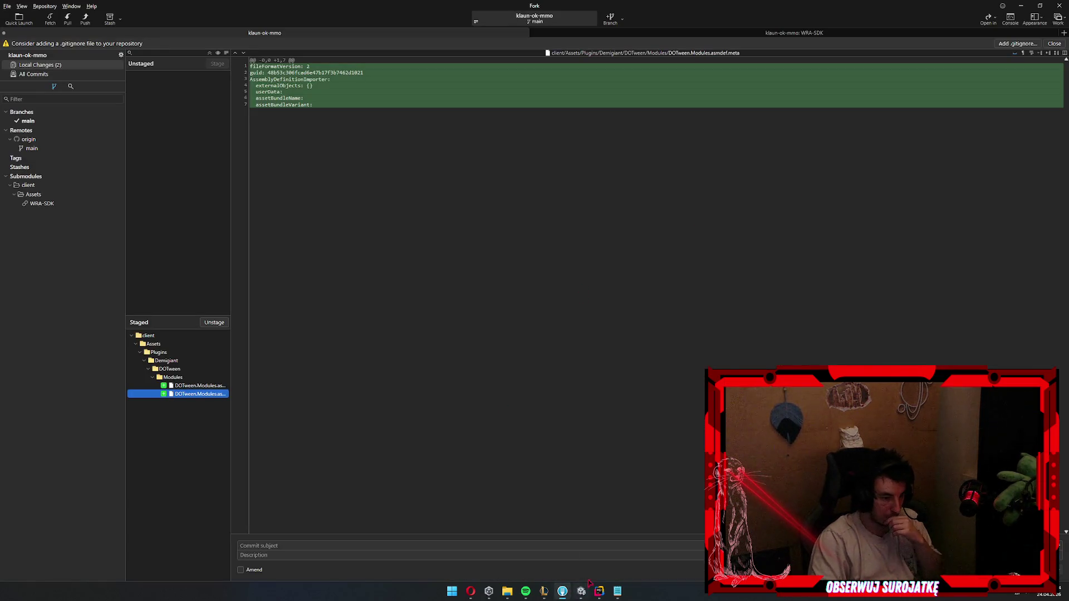
- Open DOTween.Modules.asmdef.meta from File Explorer in Notepad to check its guid
{"action": "left_click", "coordinate": [508, 591]}
{"action": "left_click", "coordinate": [551, 554]}
{"action": "left_click", "coordinate": [164, 73]}
{"action": "mouse_move", "coordinate": [176, 83]}
{"action": "left_mouse_down"}
{"action": "mouse_move", "coordinate": [563, 330]}
{"action": "mouse_move", "coordinate": [624, 596]}
{"action": "mouse_move", "coordinate": [282, 290]}
{"action": "left_mouse_up"}
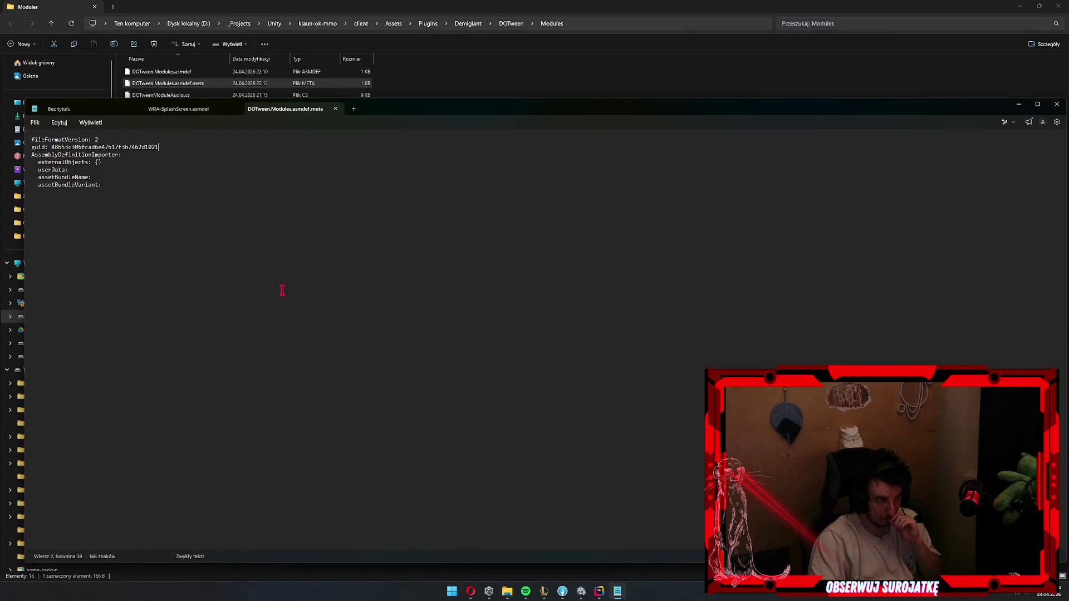
{"action": "double_click", "coordinate": [106, 147]}
{"action": "left_click", "coordinate": [167, 84]}
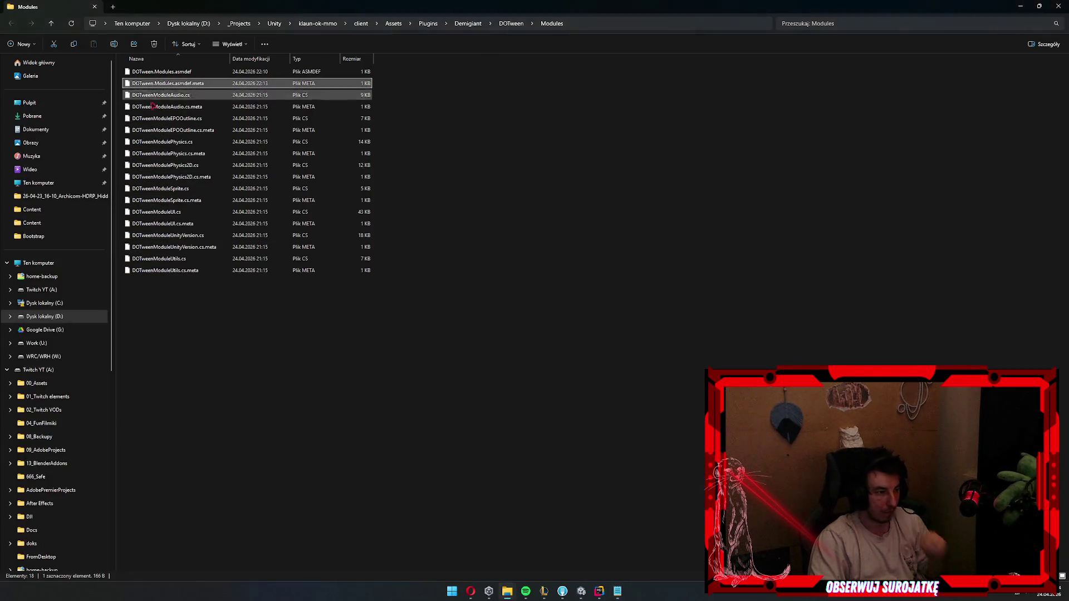
- Open DOTween.Modules.asmdef in Notepad, showing only the name DOTween.Modules
{"action": "double_click", "coordinate": [137, 72]}
{"action": "key", "text": "Escape"}
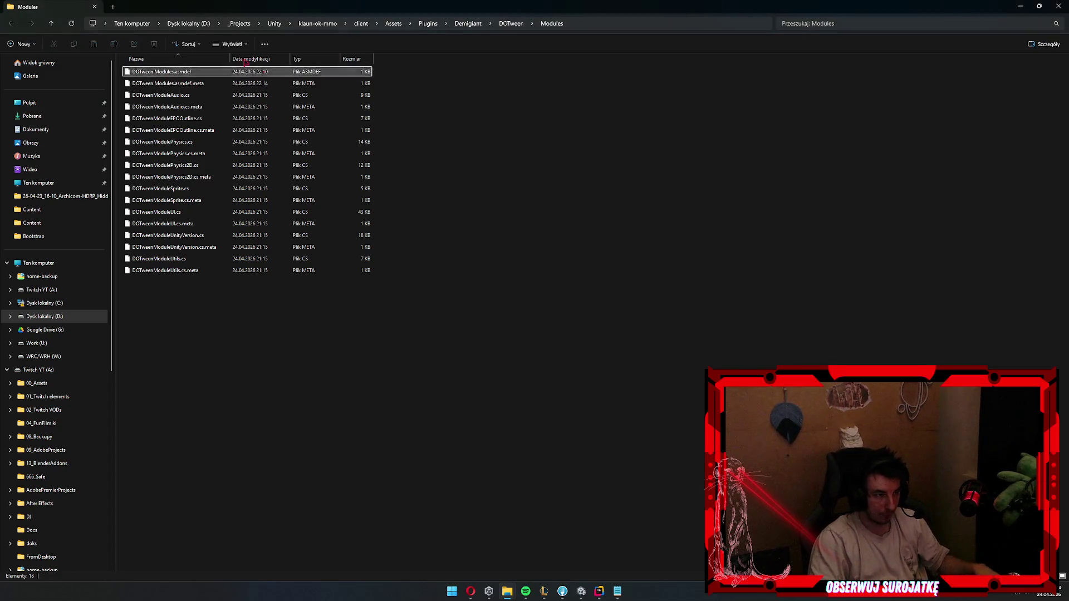
{"action": "mouse_move", "coordinate": [161, 72]}
{"action": "left_mouse_down"}
{"action": "mouse_move", "coordinate": [680, 287]}
{"action": "mouse_move", "coordinate": [367, 291]}
{"action": "left_mouse_up"}
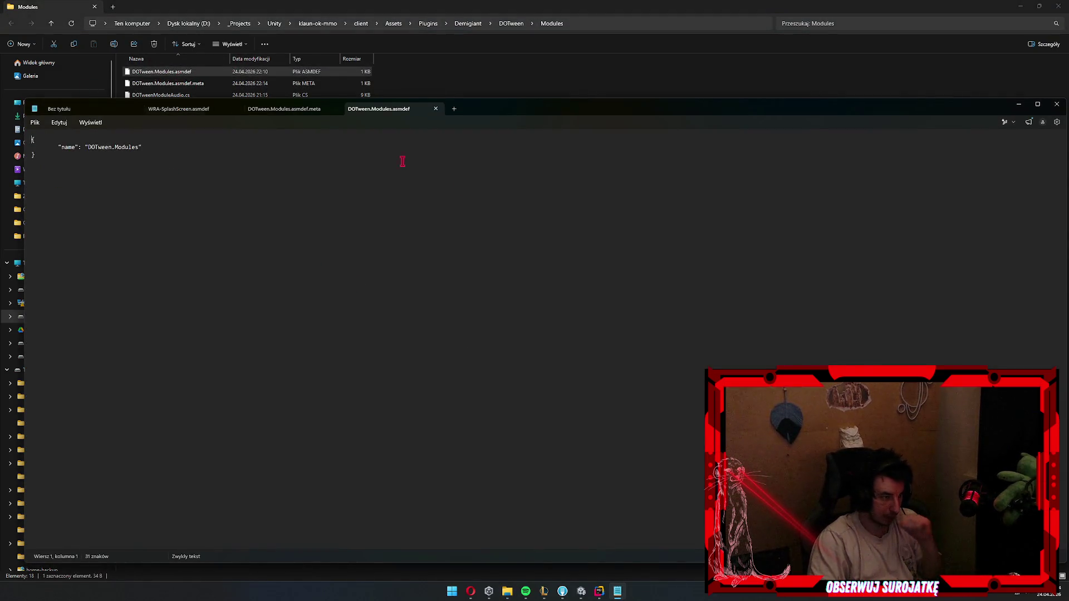
{"action": "left_click", "coordinate": [618, 591]}
{"action": "left_click", "coordinate": [594, 594]}
{"action": "left_click", "coordinate": [582, 591]}
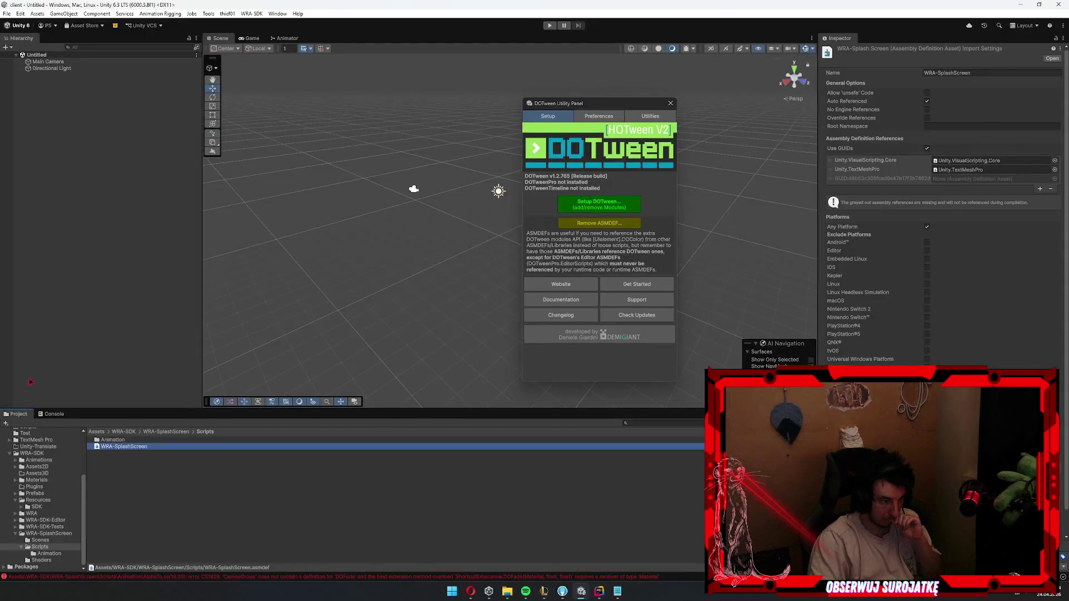
- Reimport the DOTween plugin folder
{"action": "scroll", "coordinate": [66, 517], "scroll_direction": "up", "scroll_amount": 5}
{"action": "left_click", "coordinate": [34, 484]}
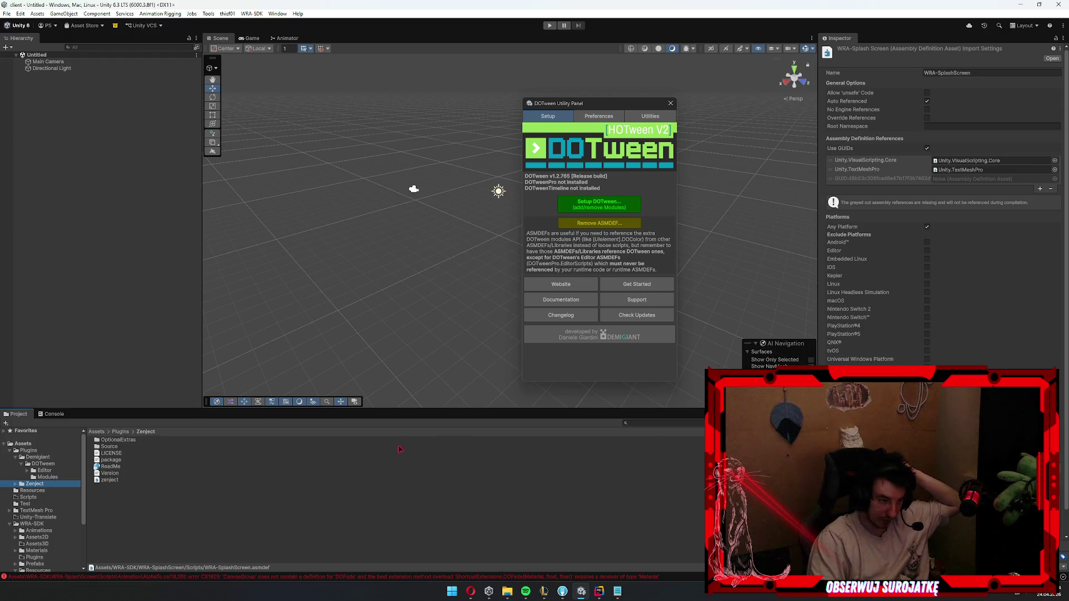
{"action": "left_click", "coordinate": [43, 471]}
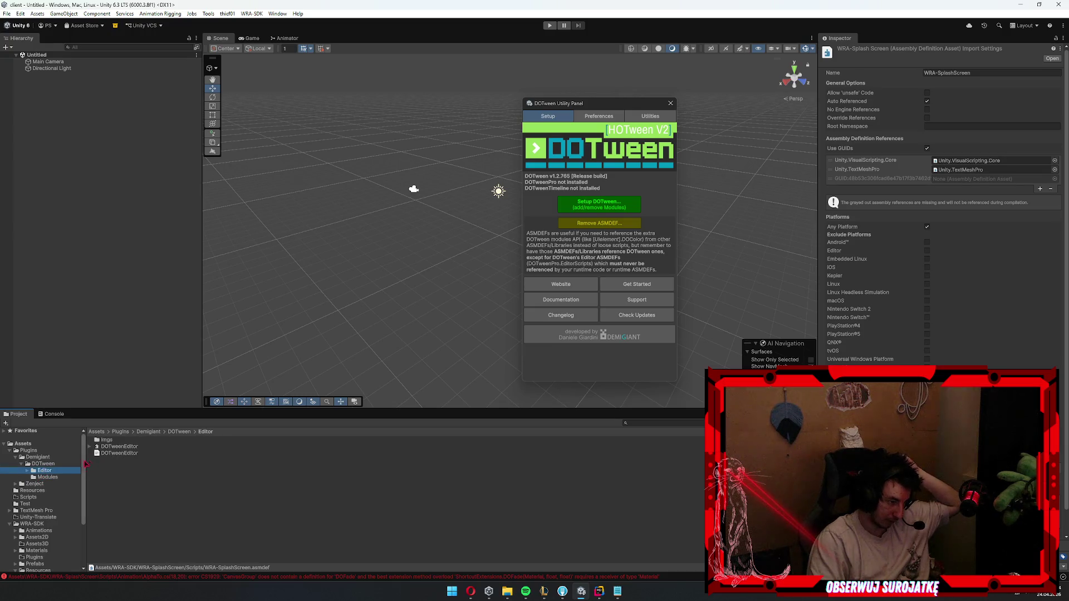
{"action": "right_click", "coordinate": [50, 472]}
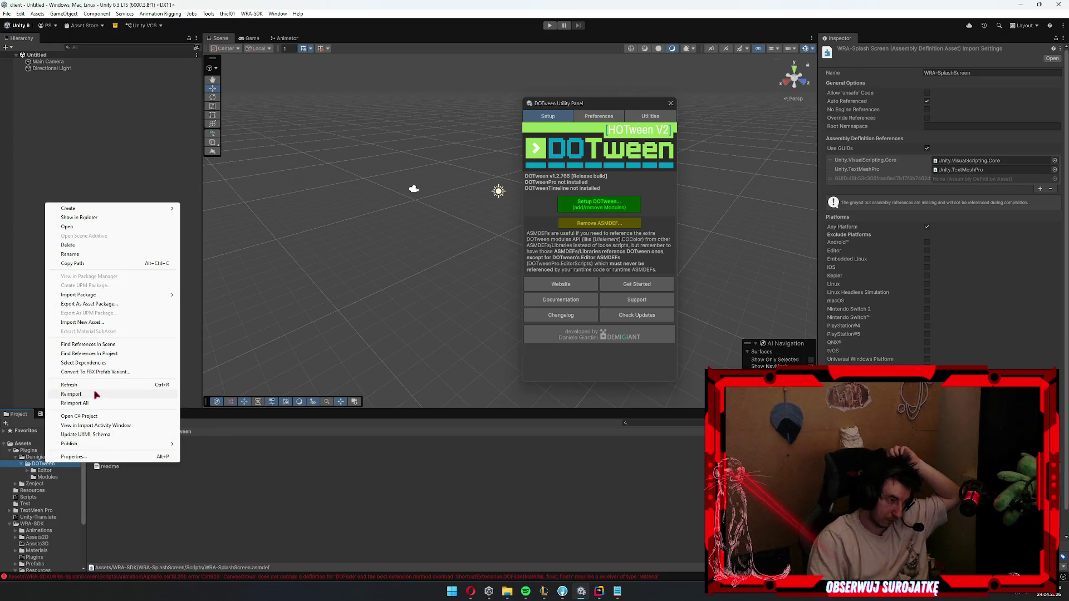
{"action": "left_click", "coordinate": [97, 394]}
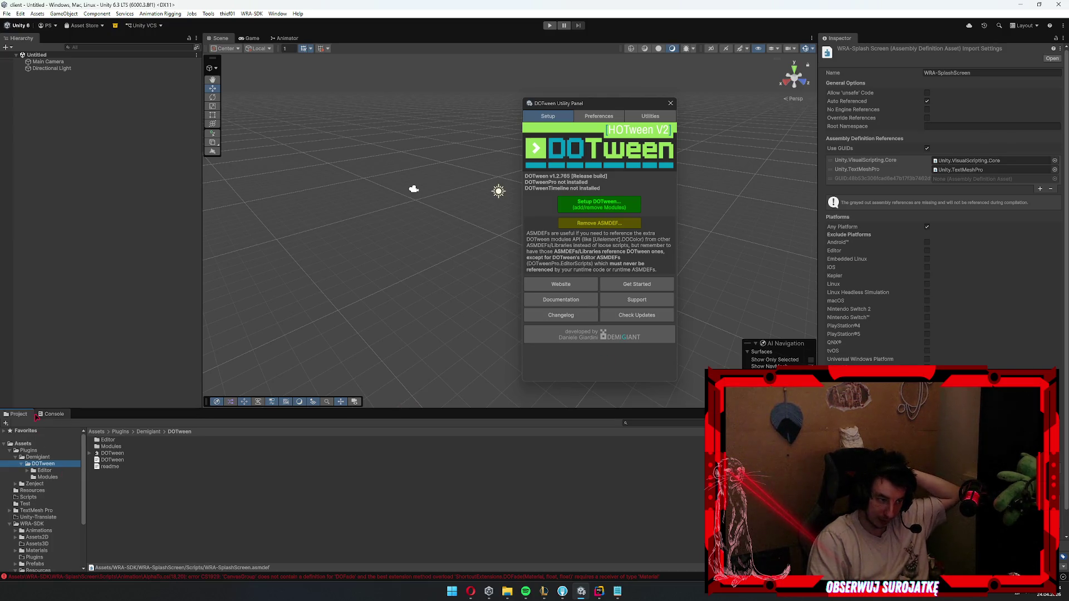
- Locate AlphaTo from the CS1929 DOFade error and reveal its Animation folder in File Explorer
{"action": "left_click", "coordinate": [54, 414]}
{"action": "left_click", "coordinate": [112, 433]}
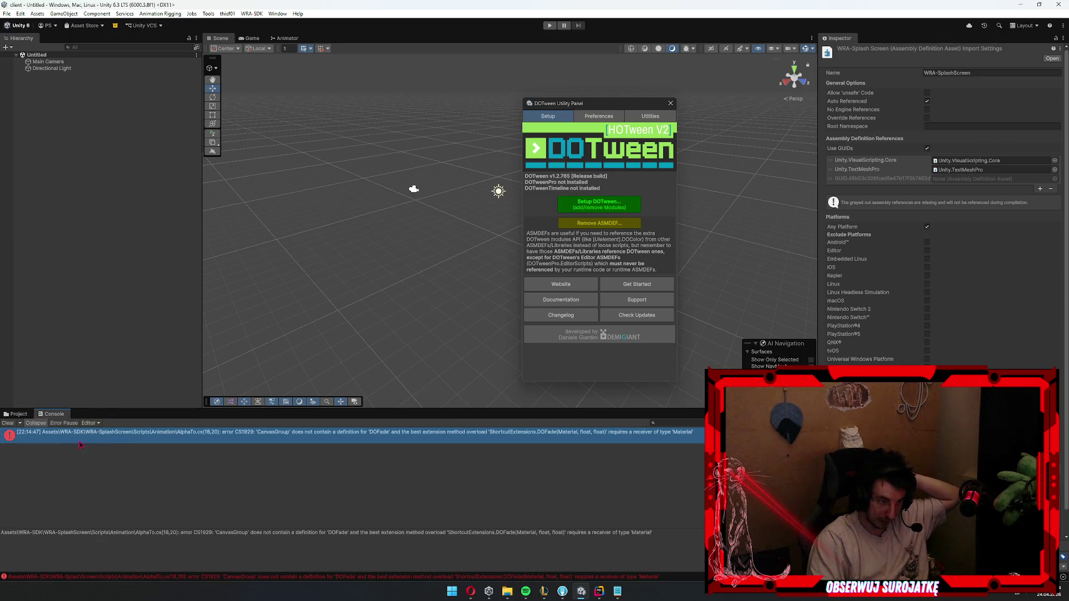
{"action": "left_click", "coordinate": [16, 414]}
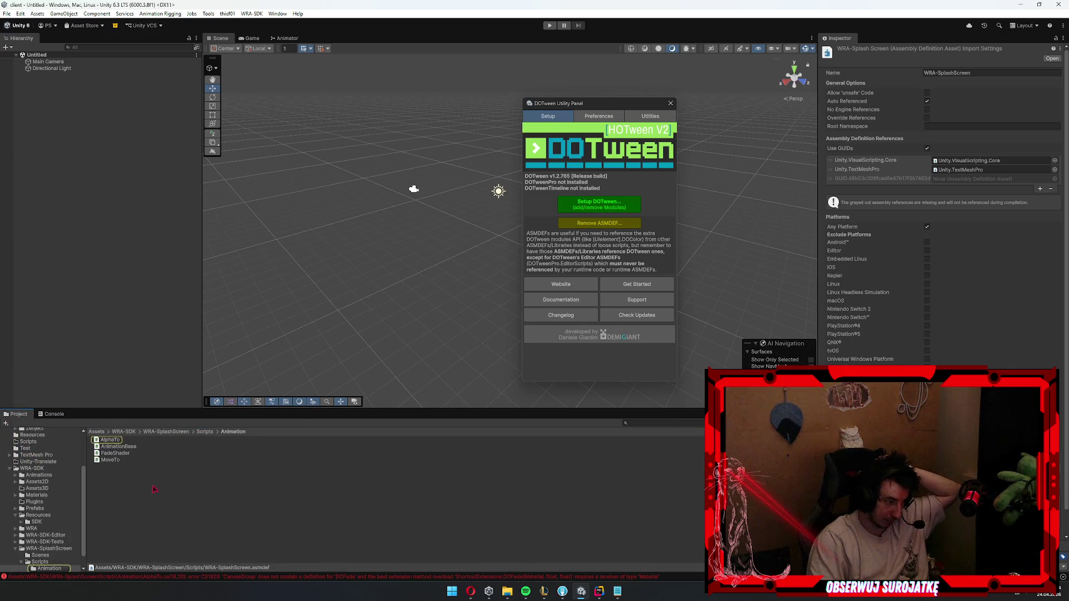
{"action": "right_click", "coordinate": [189, 490]}
{"action": "left_click", "coordinate": [209, 417]}
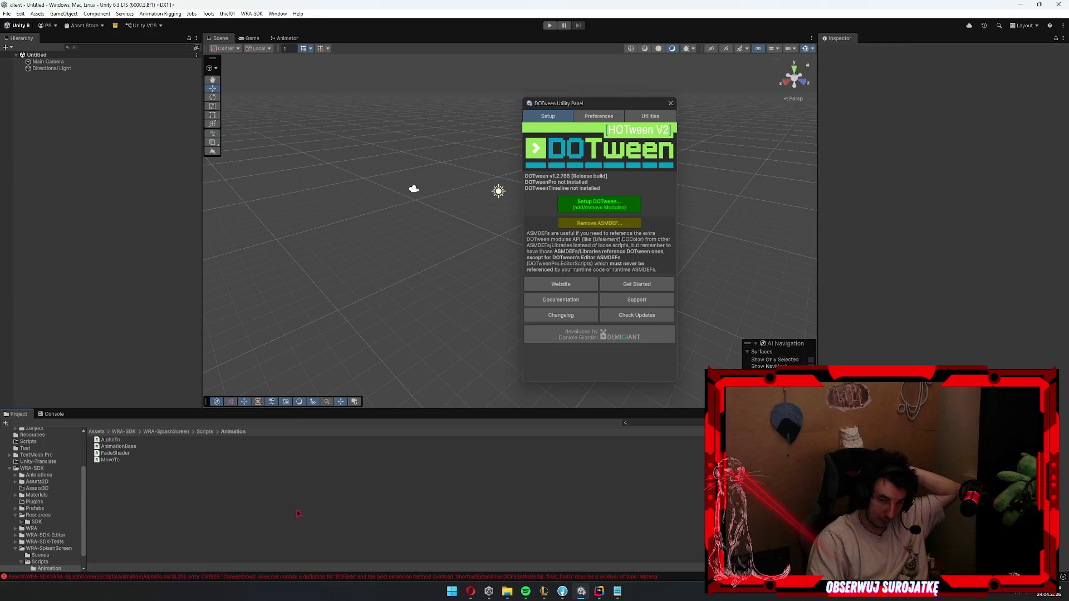
{"action": "right_click", "coordinate": [298, 514]}
{"action": "left_click", "coordinate": [334, 274]}
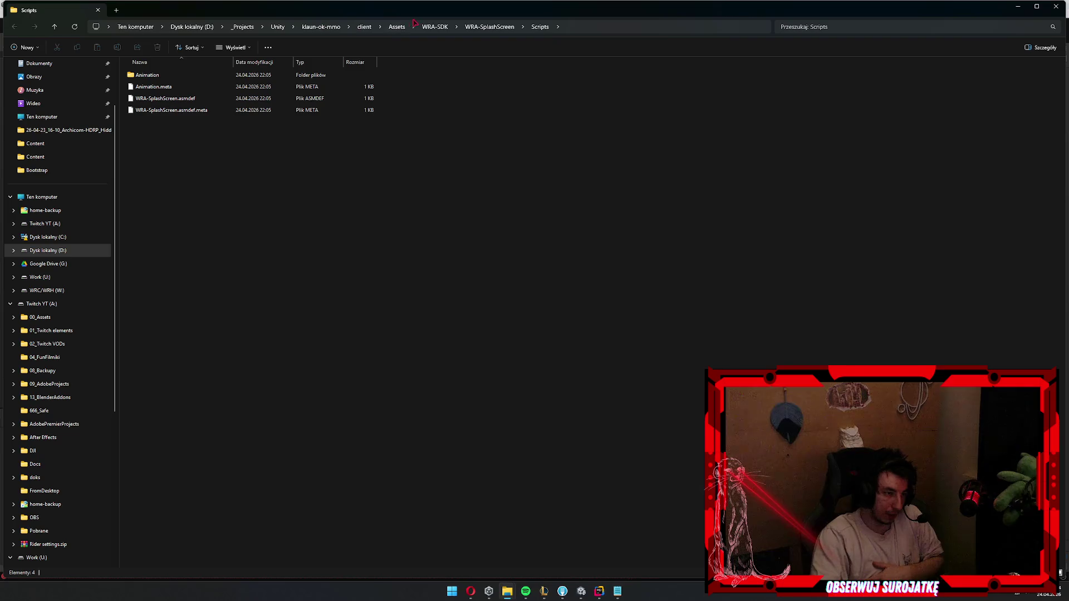
- Open the client project's Library folder in File Explorer, then return to Unity
{"action": "left_click", "coordinate": [366, 29]}
{"action": "key", "text": "Down"}
{"action": "key", "text": "Return"}
{"action": "key", "text": "s"}
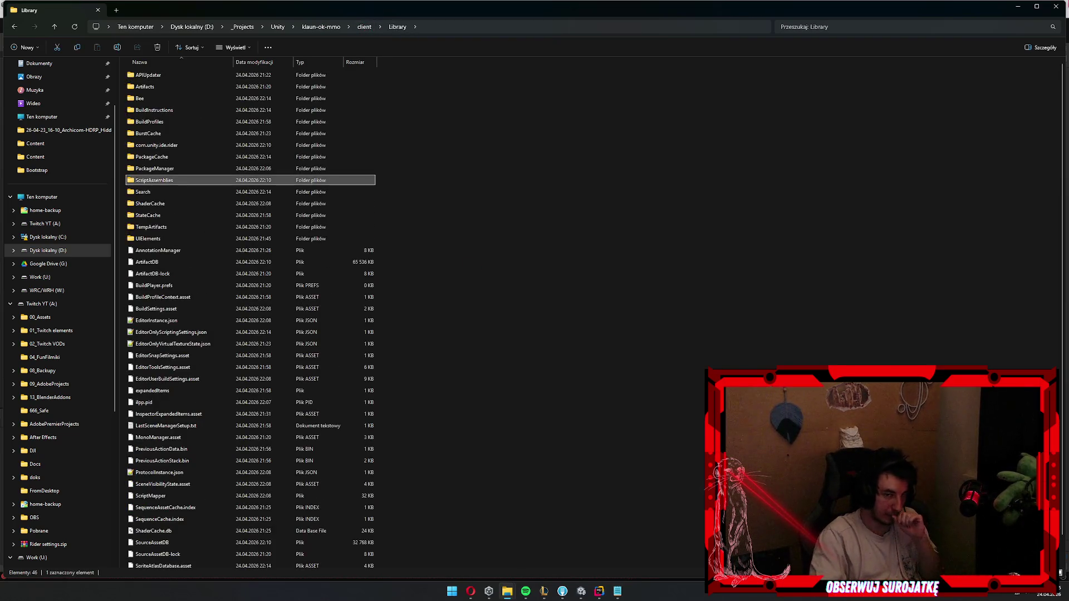
{"action": "key", "text": "alt+Tab"}
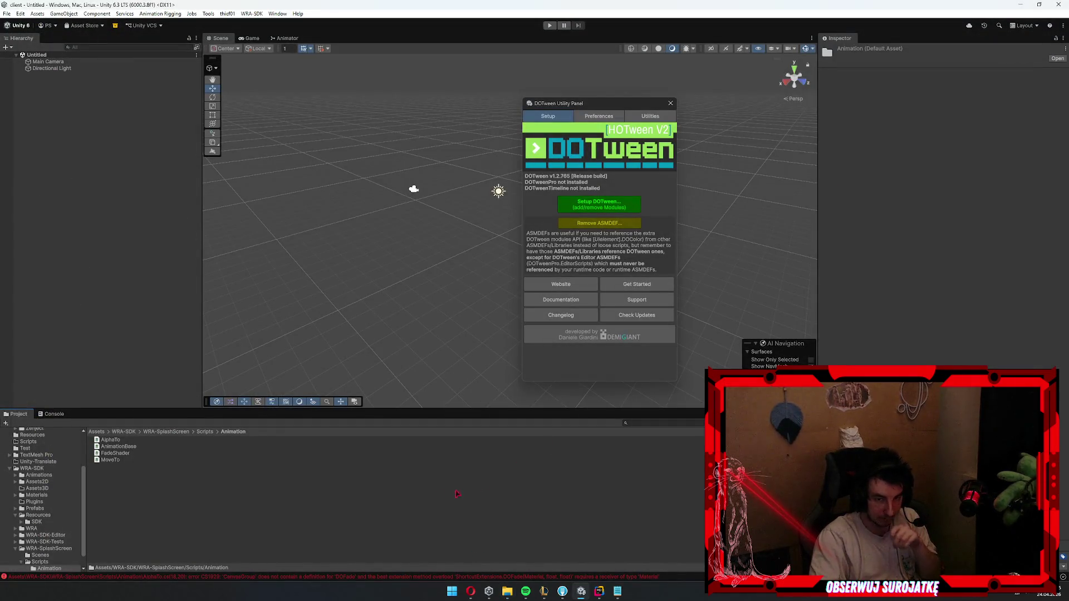
- Open the CS1929 DOFade error's script, loading the client solution into Rider's current window
{"action": "left_click", "coordinate": [53, 414]}
{"action": "left_click", "coordinate": [15, 415]}
{"action": "left_click", "coordinate": [52, 414]}
{"action": "left_click", "coordinate": [198, 434]}
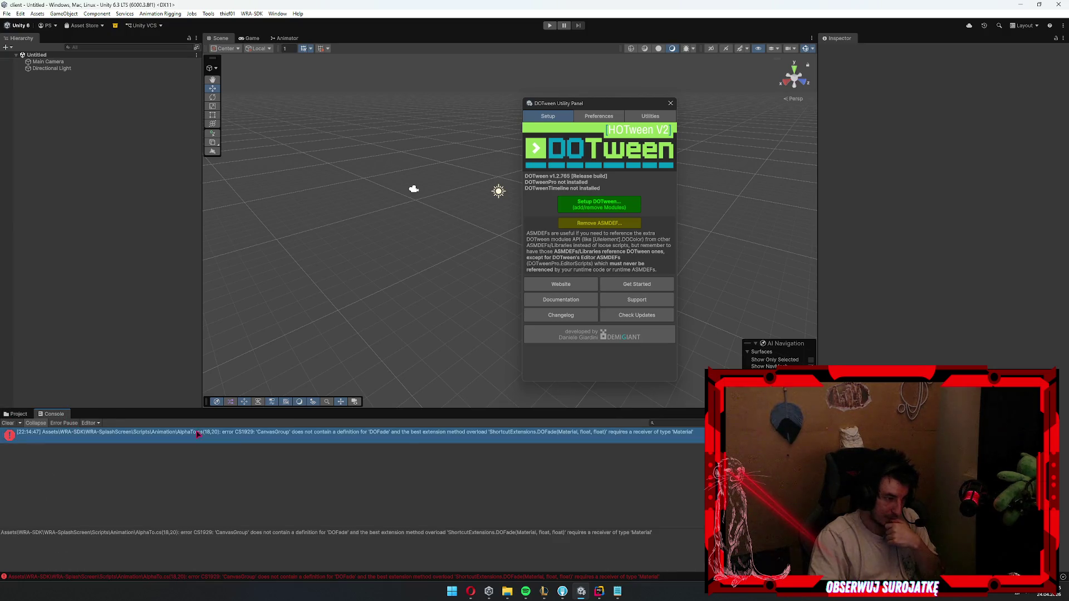
{"action": "double_click", "coordinate": [633, 439]}
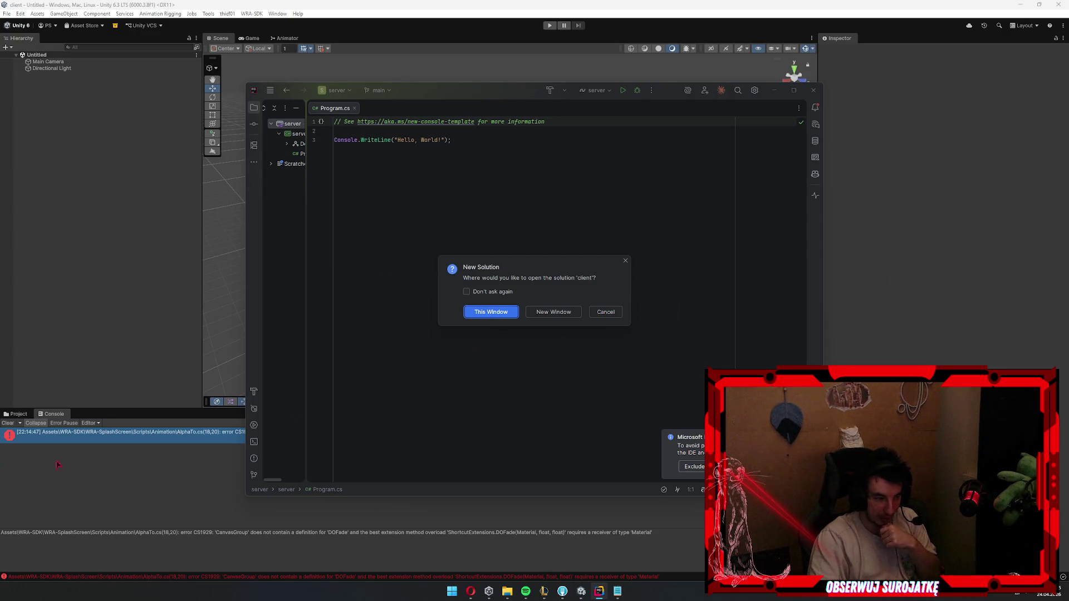
{"action": "left_click", "coordinate": [548, 313]}
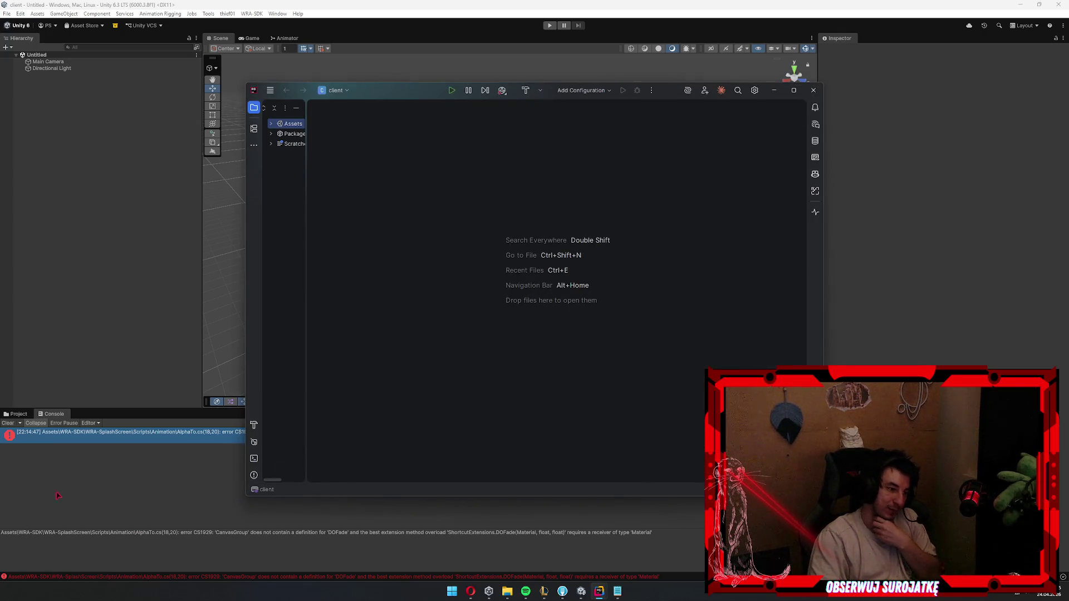
{"action": "left_click", "coordinate": [49, 430]}
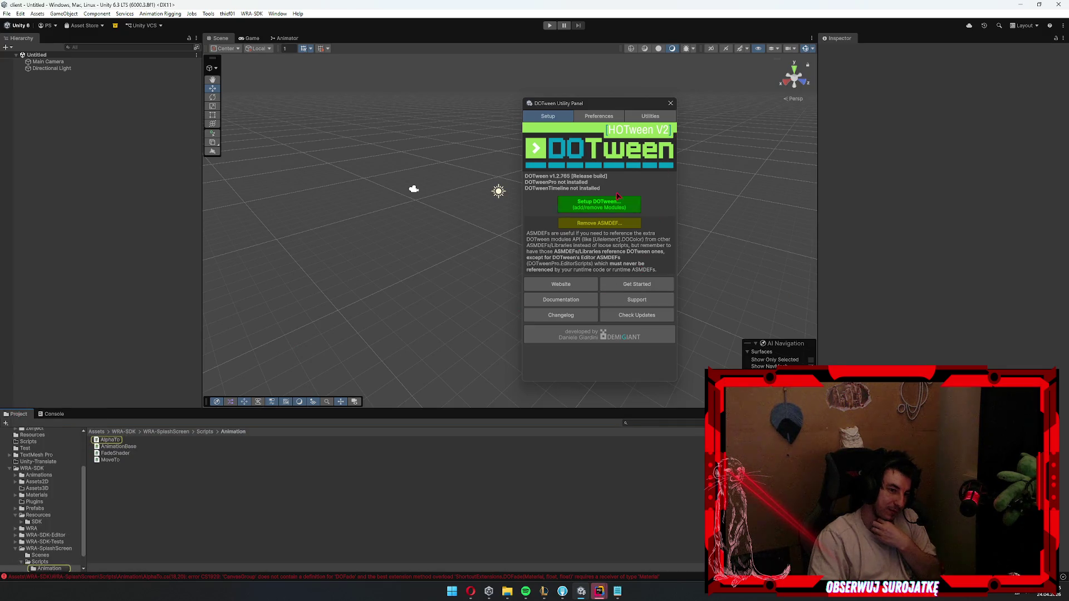
- Close the DOTween Utility Panel and expand the Plugins folders down to Demigiant
{"action": "left_click", "coordinate": [598, 116]}
{"action": "left_click", "coordinate": [671, 103]}
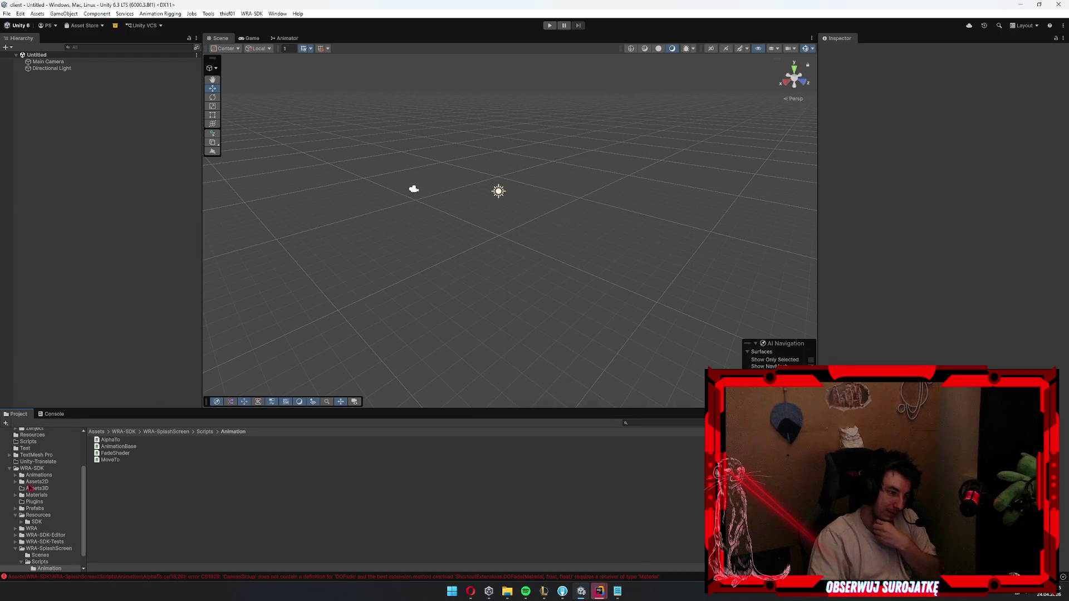
{"action": "scroll", "coordinate": [45, 490], "scroll_direction": "up", "scroll_amount": 5}
{"action": "left_click", "coordinate": [44, 465]}
{"action": "left_click", "coordinate": [45, 483]}
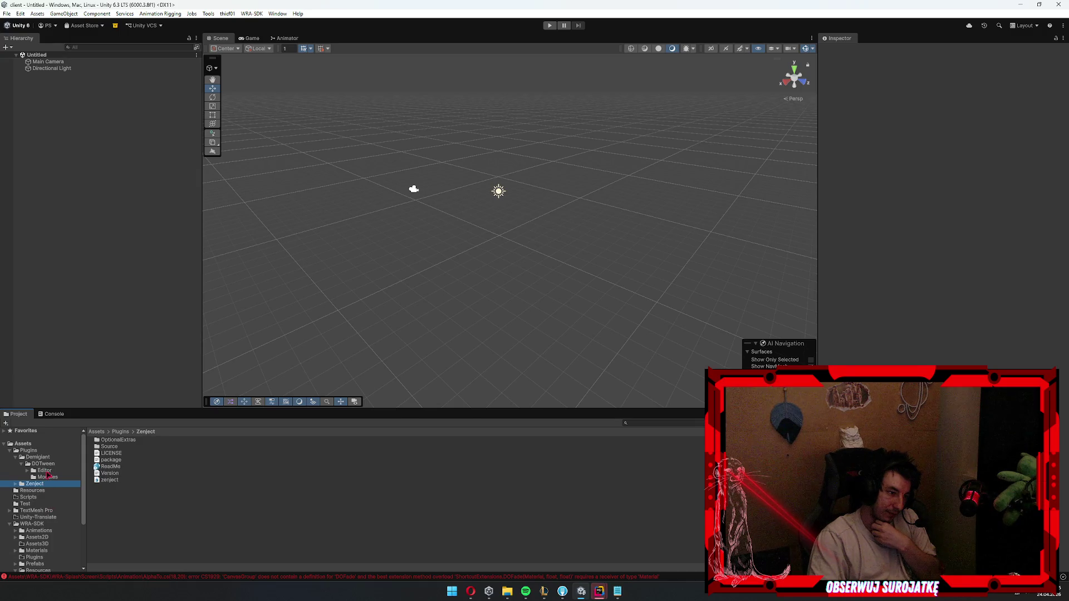
{"action": "left_click", "coordinate": [44, 458]}
- Reimport the Demigiant plugin folder and close the DOTween.Modules files in Notepad
{"action": "right_click", "coordinate": [45, 458]}
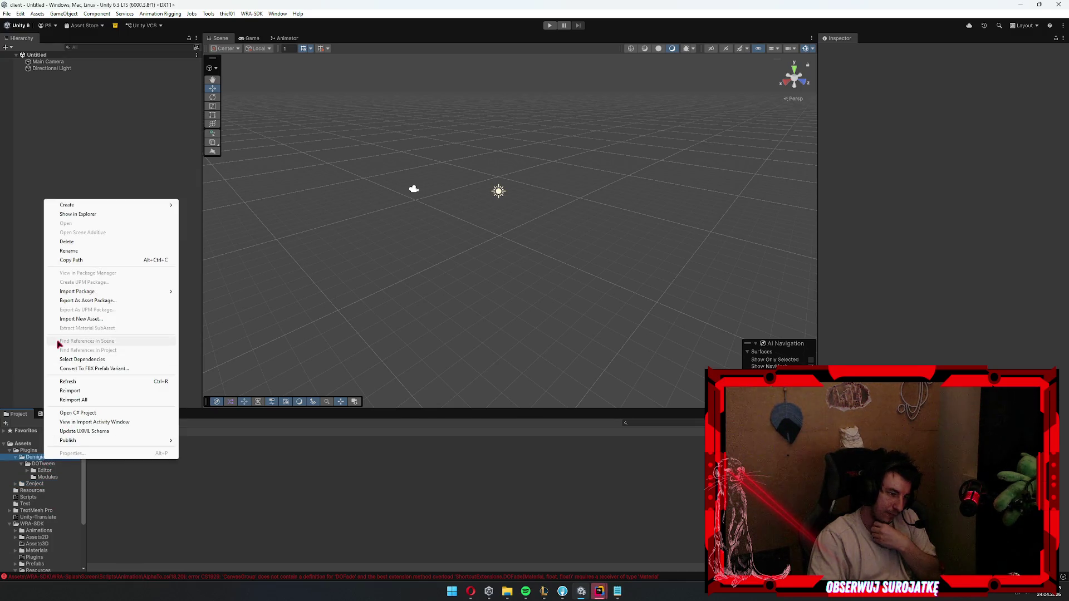
{"action": "left_click", "coordinate": [83, 390]}
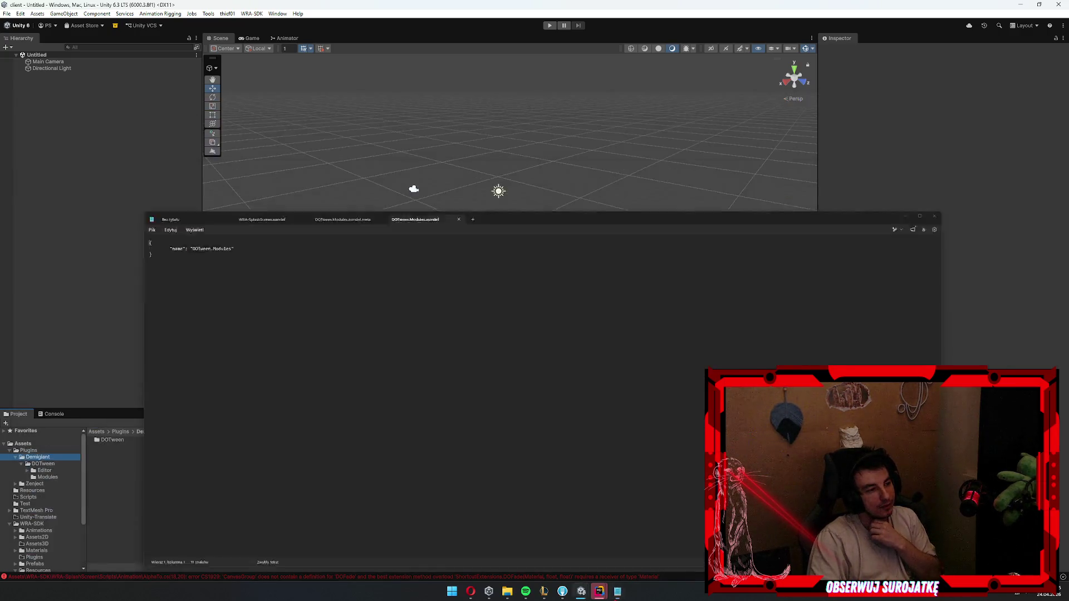
{"action": "key", "text": "ctrl+w"}
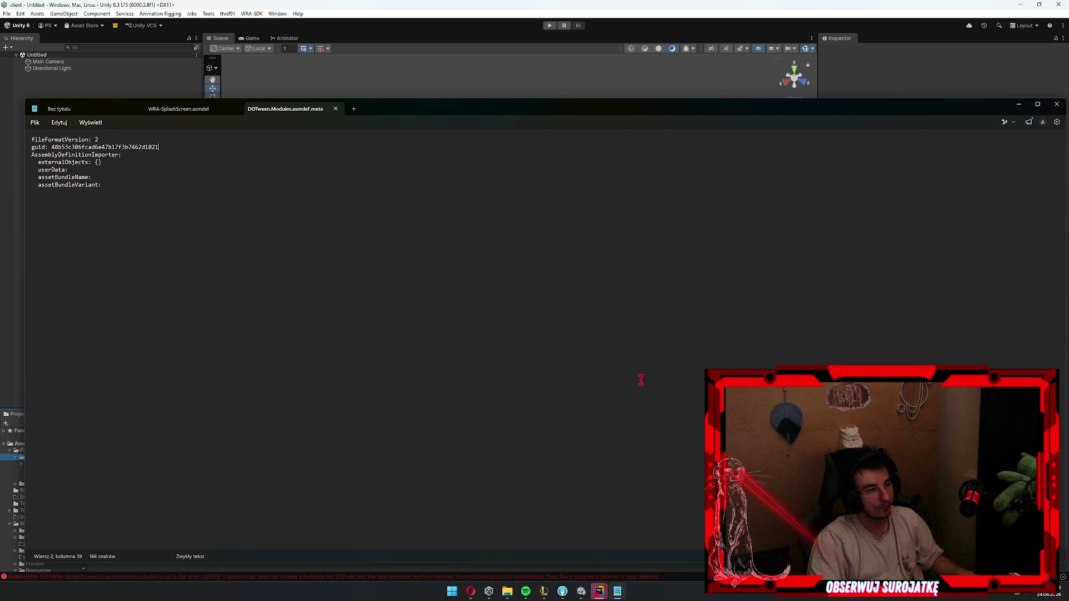
{"action": "key", "text": "ctrl+w"}
{"action": "key", "text": "ctrl+w"}
{"action": "key", "text": "ctrl+w"}
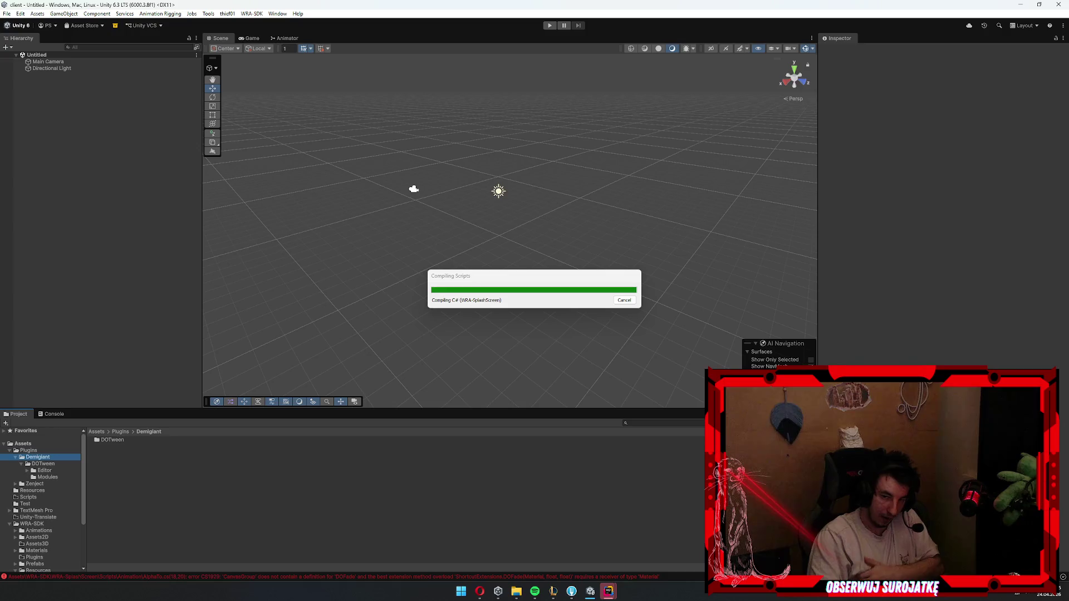
- Reimport the WRA-SplashScreen folder, then open AlphaTo.cs from the remaining CS1929 error
{"action": "scroll", "coordinate": [42, 501], "scroll_direction": "down", "scroll_amount": 4}
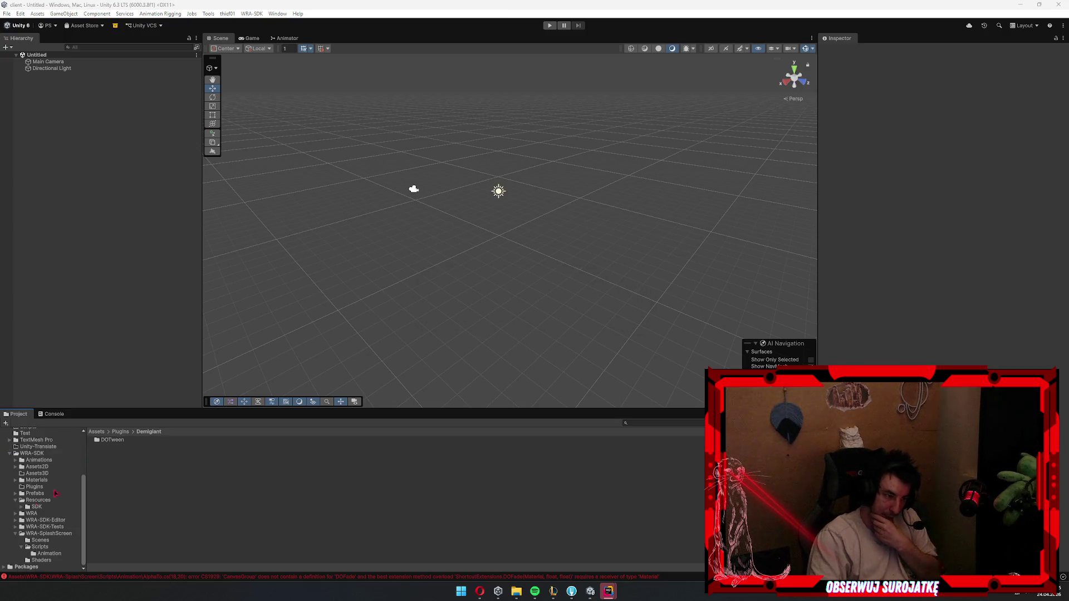
{"action": "left_click", "coordinate": [51, 415]}
{"action": "left_click", "coordinate": [18, 414]}
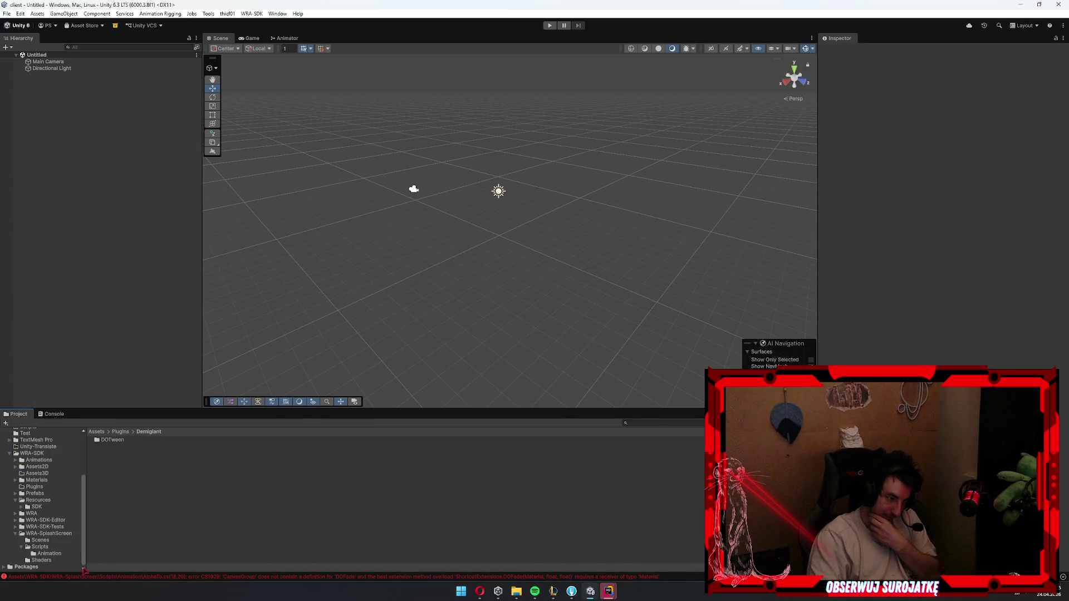
{"action": "right_click", "coordinate": [45, 533]}
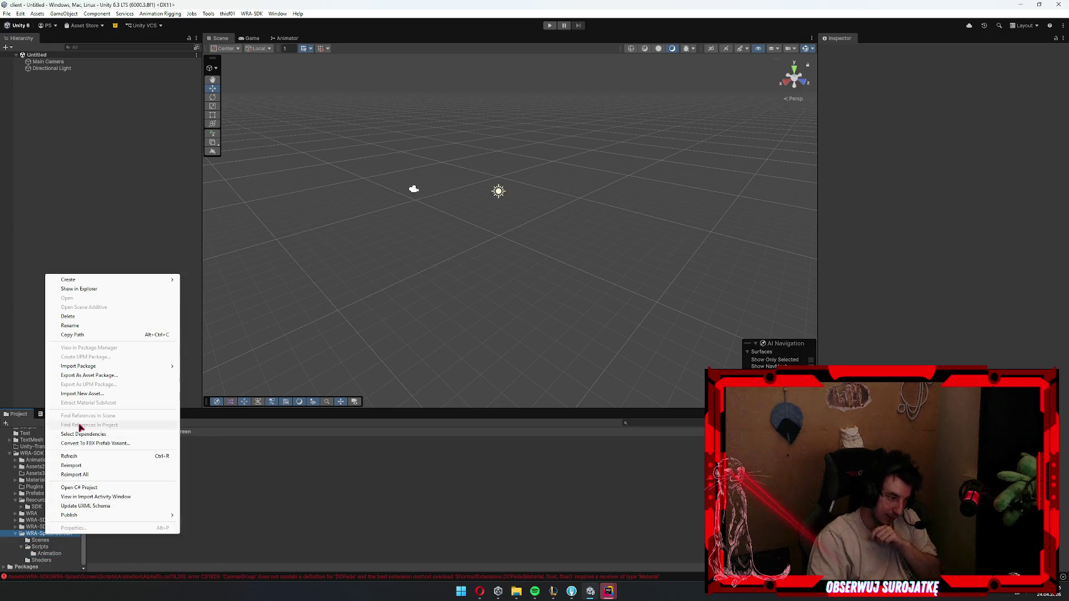
{"action": "left_click", "coordinate": [94, 467]}
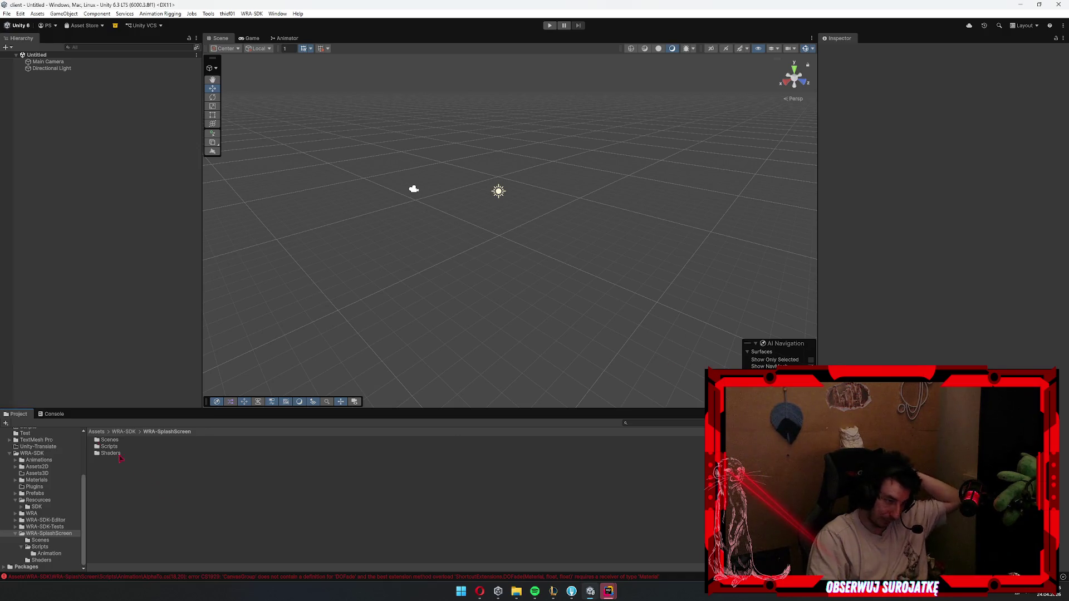
{"action": "left_click", "coordinate": [53, 414]}
{"action": "double_click", "coordinate": [67, 433]}
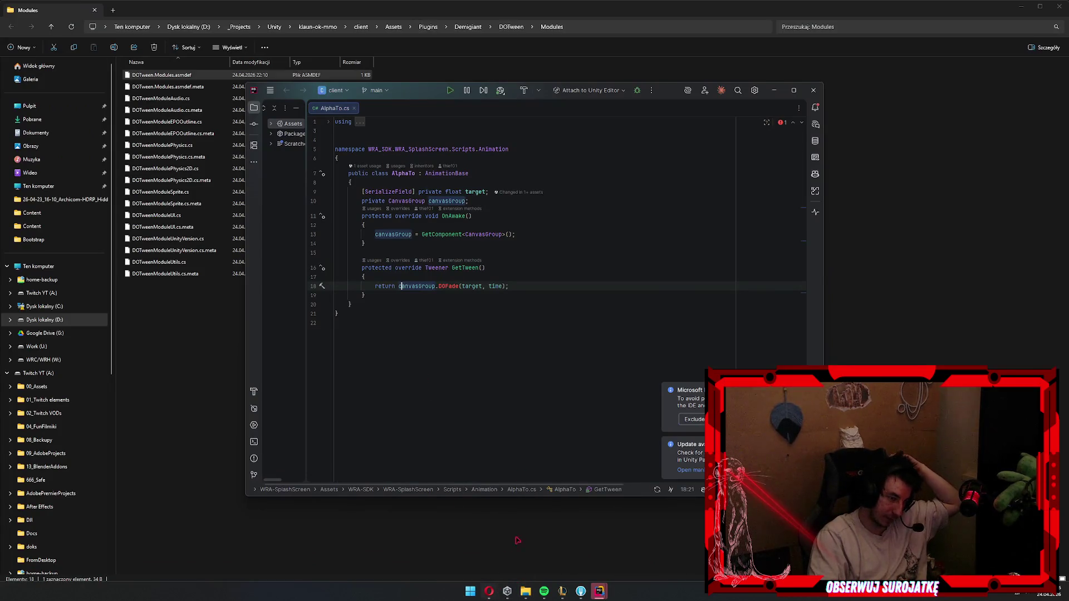
- Open the client project from Unity Hub, then switch to Fork
{"action": "left_click", "coordinate": [507, 592]}
{"action": "left_click", "coordinate": [559, 267]}
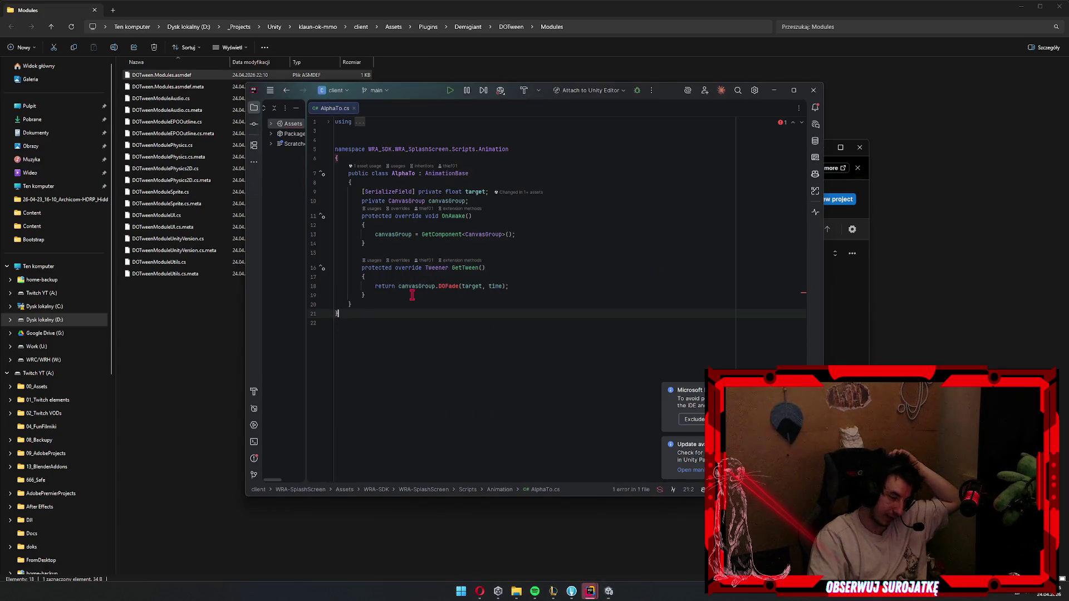
{"action": "left_click", "coordinate": [183, 362]}
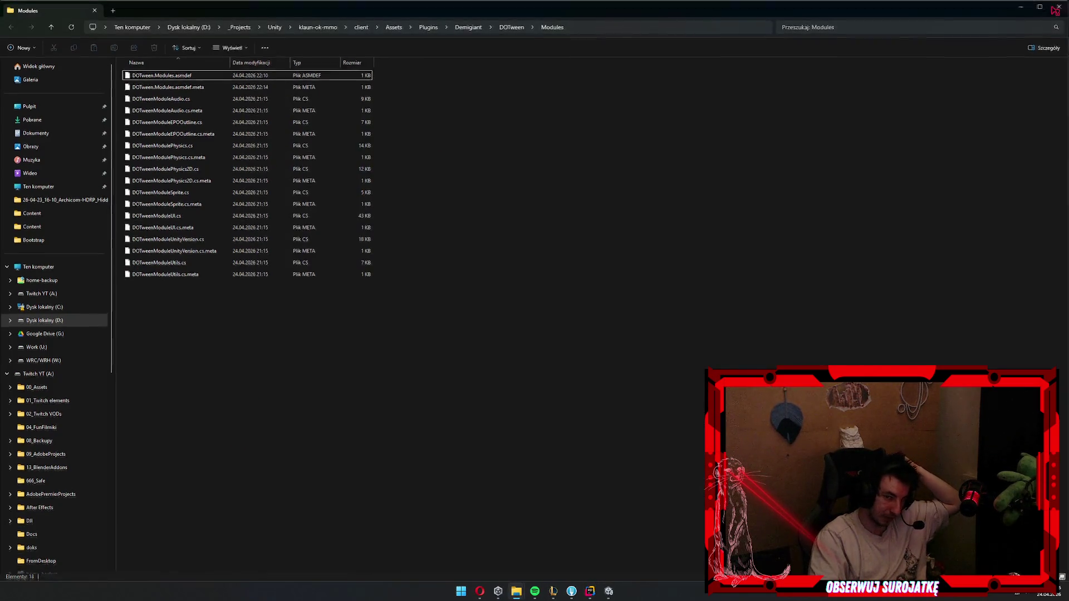
{"action": "key", "text": "alt+Tab"}
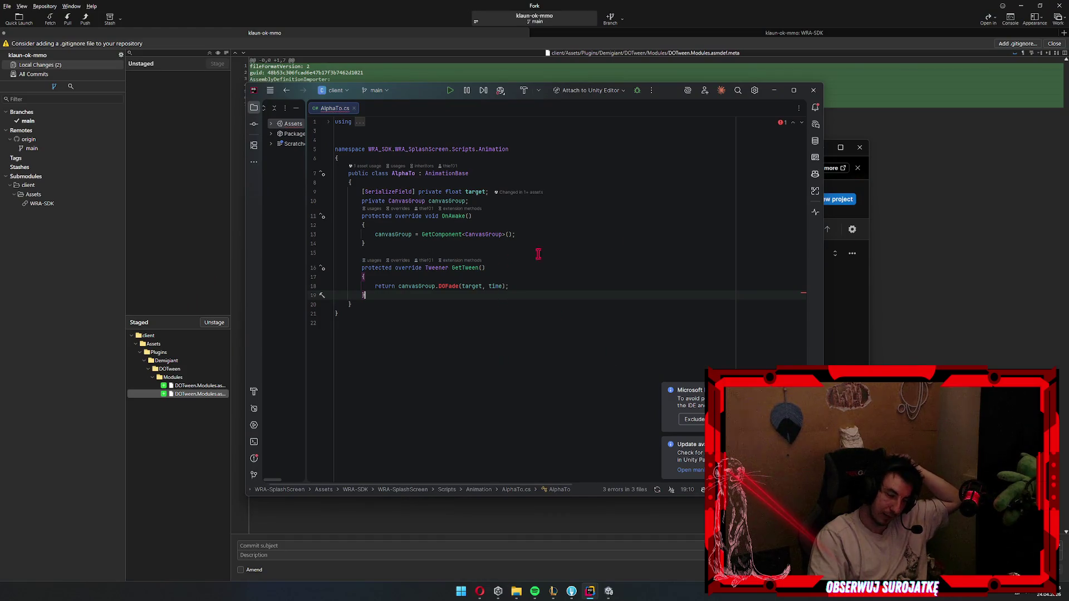
{"action": "left_click", "coordinate": [179, 462]}
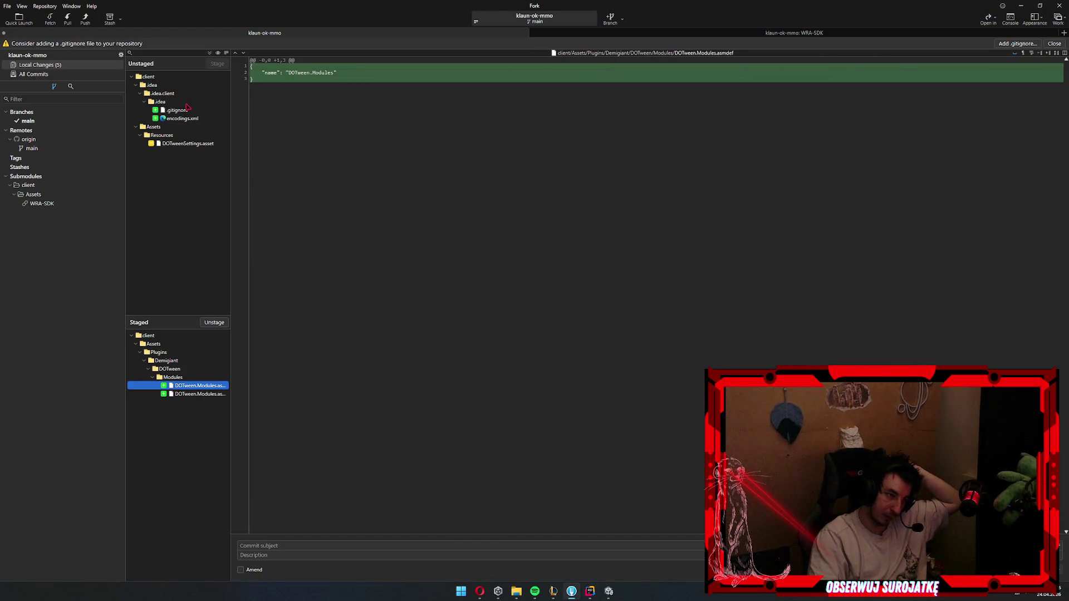
- Stage .gitignore and all remaining unstaged files in Fork
{"action": "left_click", "coordinate": [184, 110]}
{"action": "key", "text": "Return"}
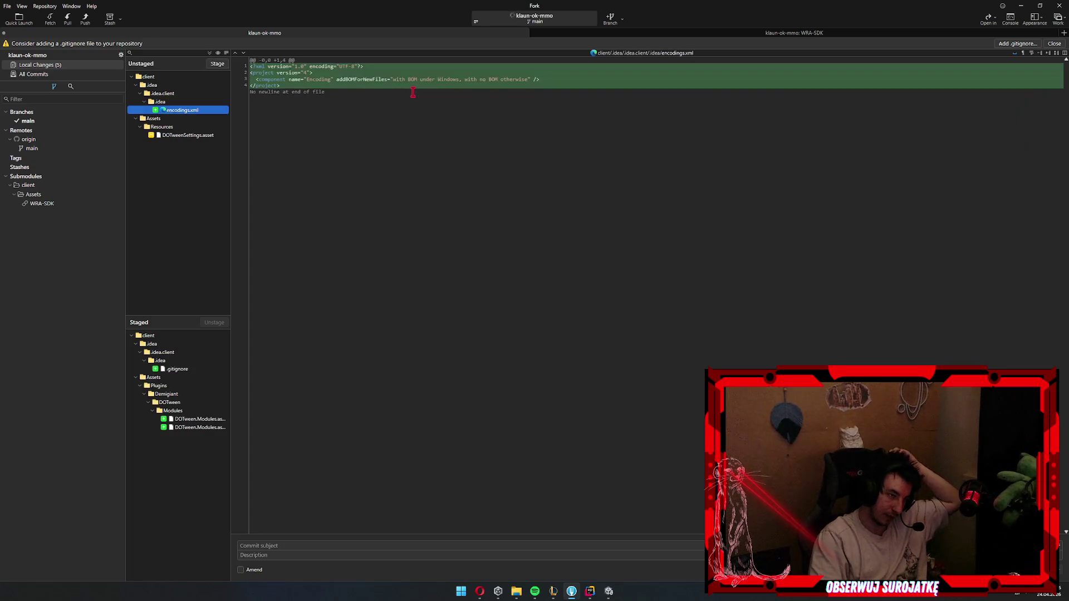
{"action": "key", "text": "Return"}
{"action": "key", "text": "Return"}
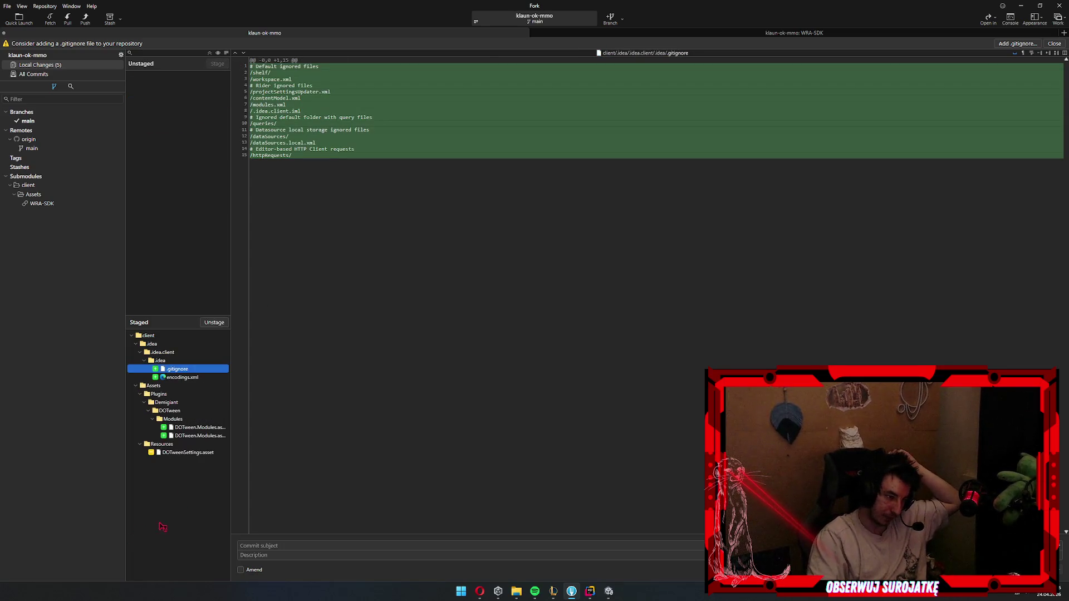
- Review staged diffs: DOTweenSettings.asset createASMDEF 0→1, .idea, and DOTween.Modules.asmdef.meta
{"action": "left_click", "coordinate": [192, 454]}
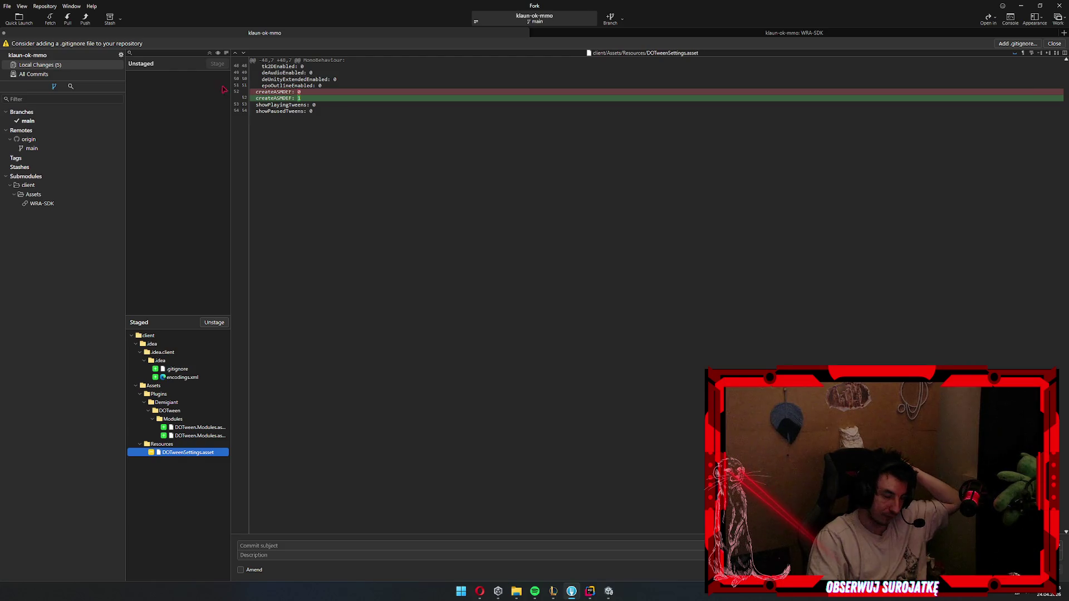
{"action": "left_click", "coordinate": [334, 98]}
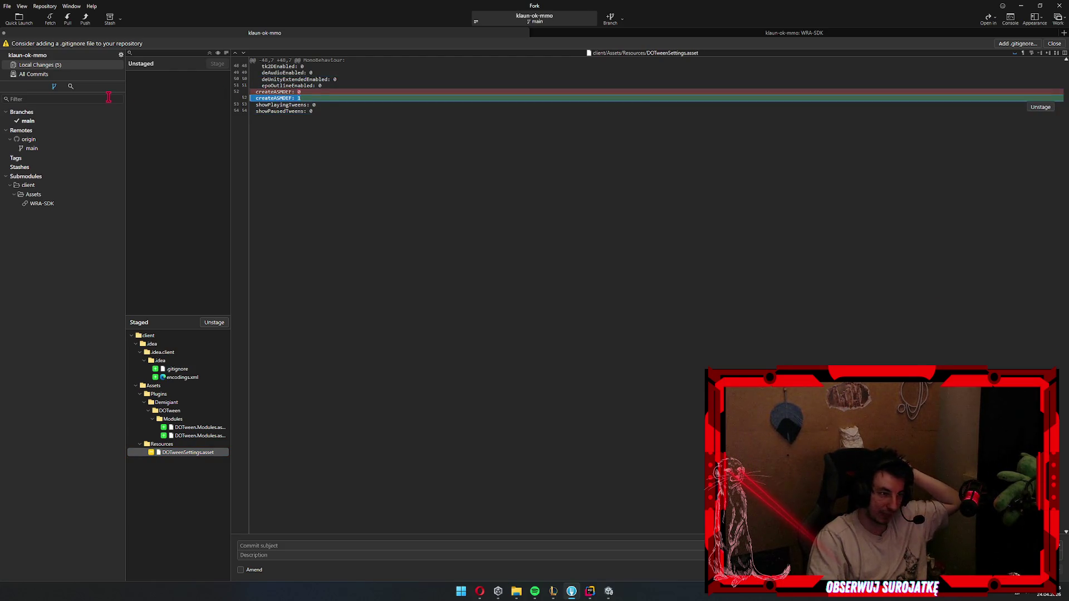
{"action": "left_click", "coordinate": [310, 98]}
{"action": "left_click", "coordinate": [310, 98]}
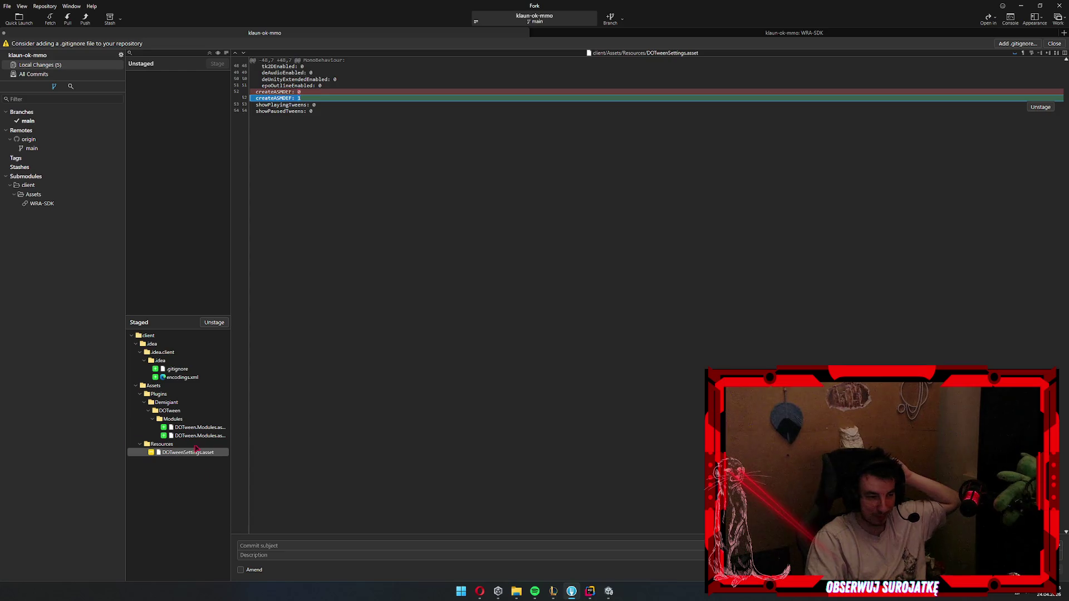
{"action": "left_click", "coordinate": [182, 361]}
{"action": "left_click", "coordinate": [203, 437]}
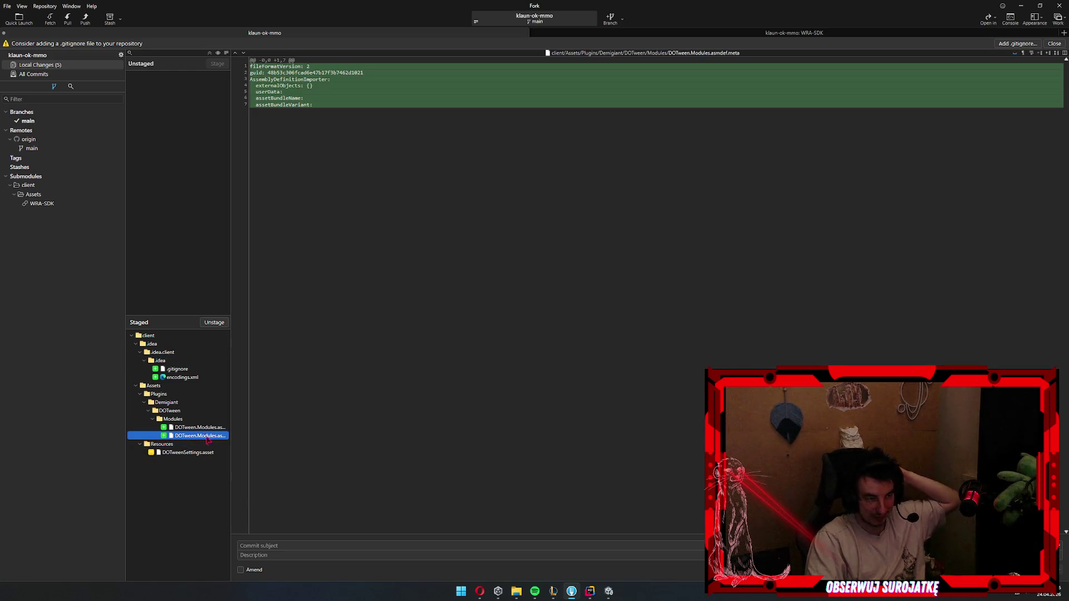
{"action": "left_click", "coordinate": [609, 592]}
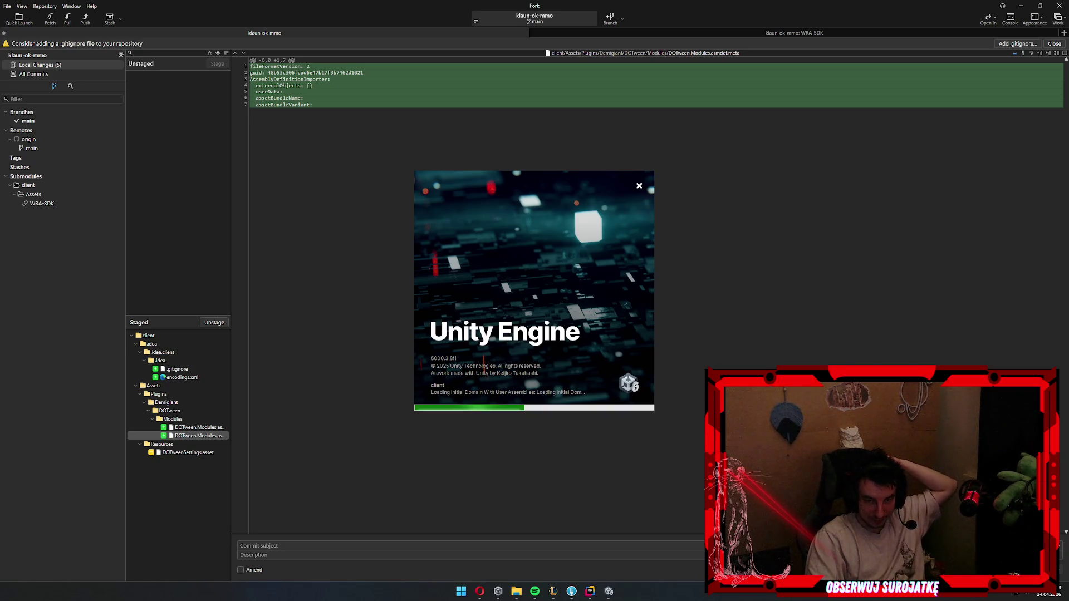
{"action": "left_click", "coordinate": [434, 158]}
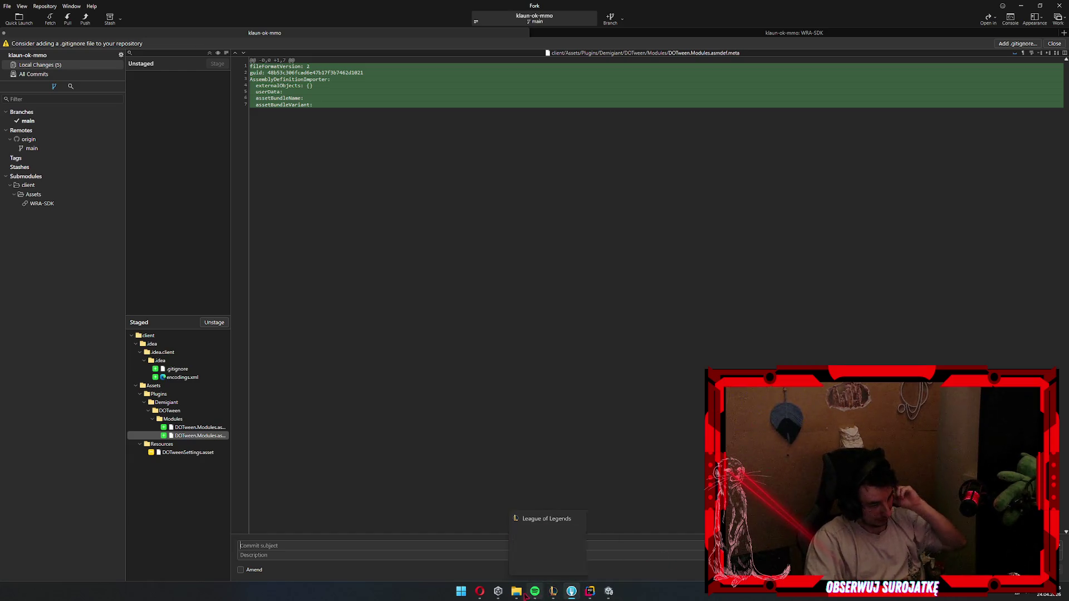
- Open the client project's Assets folder in File Explorer
{"action": "left_click", "coordinate": [532, 576]}
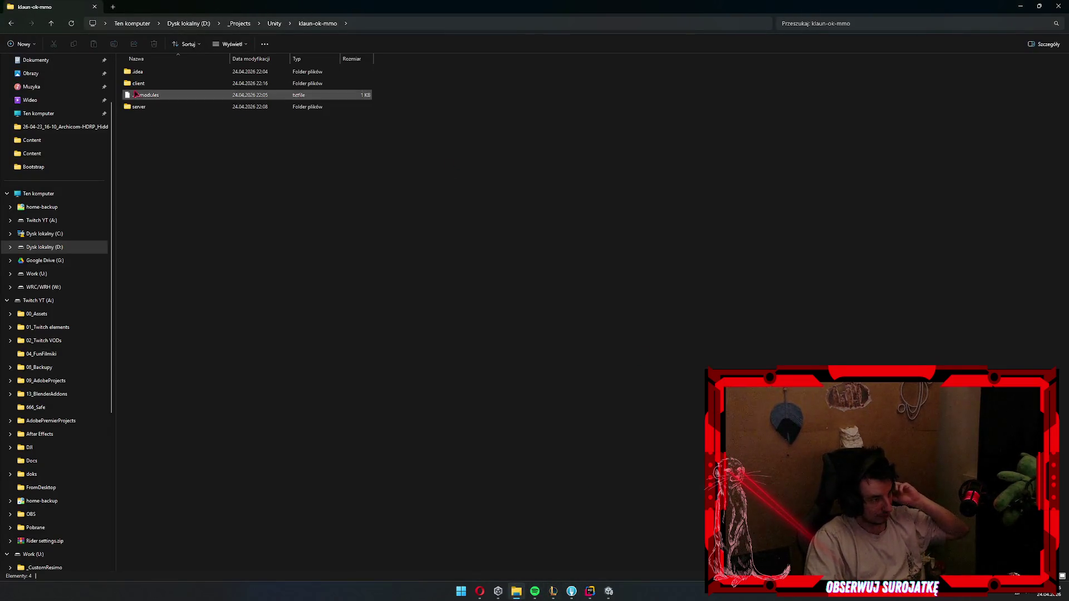
{"action": "double_click", "coordinate": [166, 83]}
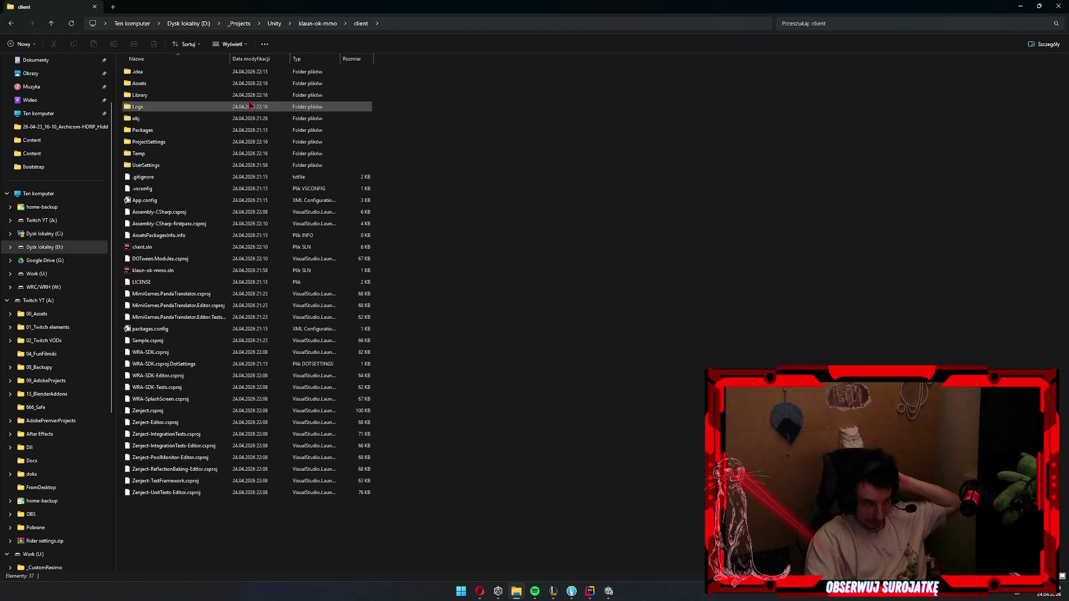
{"action": "key", "text": "Down"}
{"action": "key", "text": "Down"}
{"action": "key", "text": "Down"}
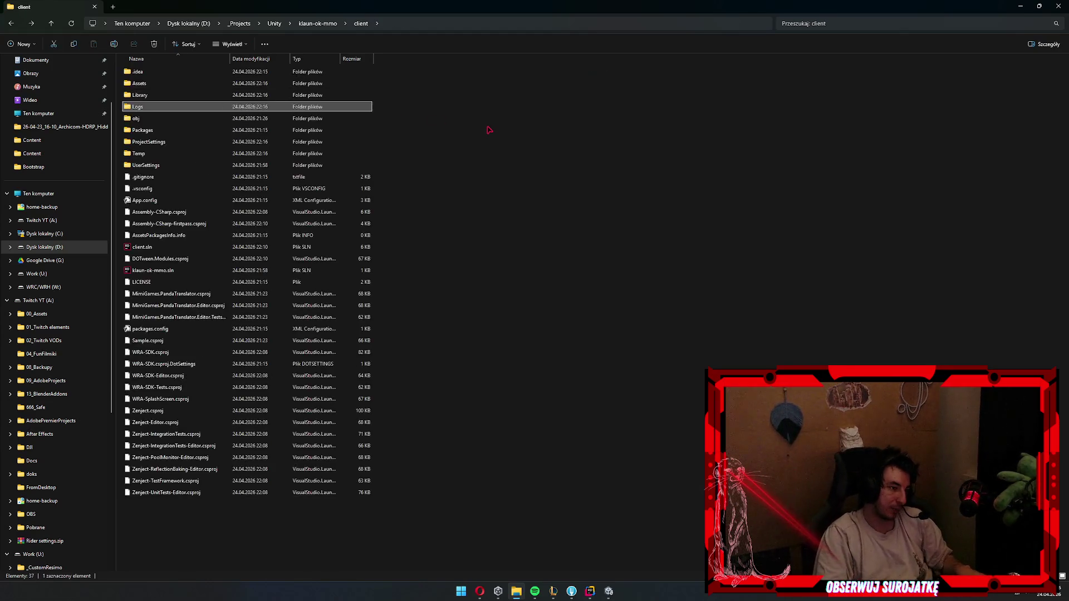
{"action": "key", "text": "Up"}
{"action": "key", "text": "Up"}
{"action": "key", "text": "Up"}
{"action": "key", "text": "Return"}
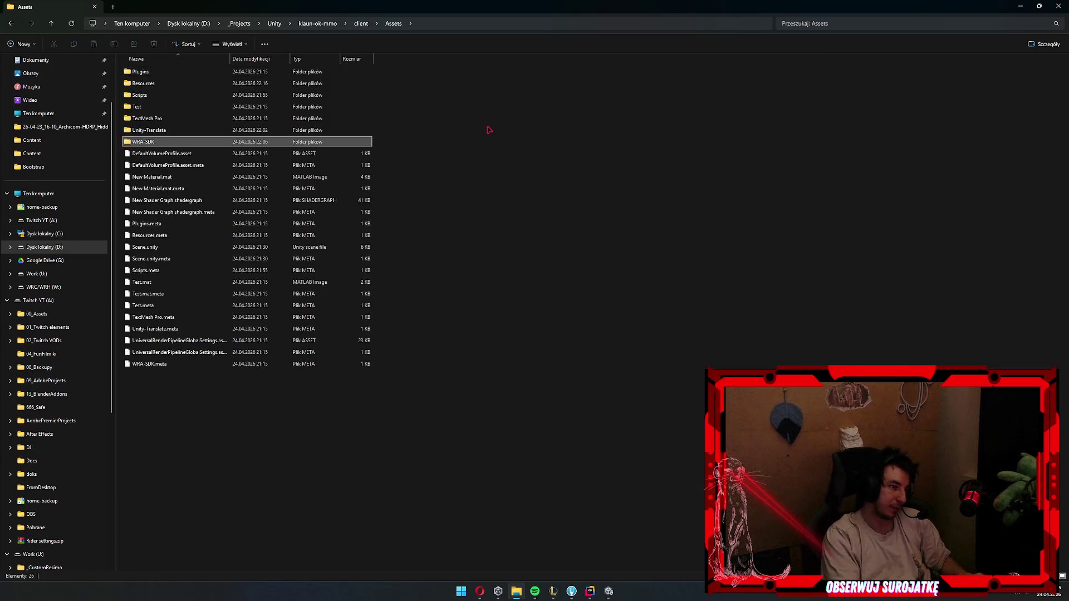
{"action": "key", "text": "Return"}
{"action": "key", "text": "Return"}
- Browse into Assets/WRA-SDK and open its WRA-SDK-Editor folder
{"action": "key", "text": "Down"}
{"action": "key", "text": "Down"}
{"action": "key", "text": "Down"}
{"action": "key", "text": "Up"}
{"action": "key", "text": "Up"}
{"action": "key", "text": "Up"}
{"action": "key", "text": "Down"}
{"action": "key", "text": "Down"}
{"action": "key", "text": "BackSpace"}
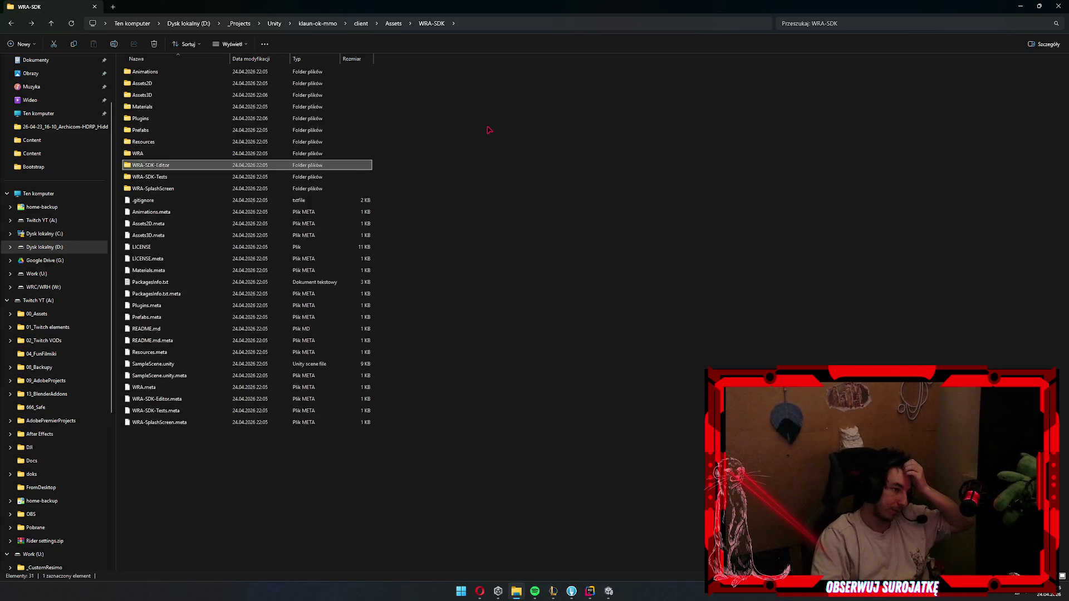
{"action": "key", "text": "Down"}
{"action": "key", "text": "Return"}
{"action": "key", "text": "BackSpace"}
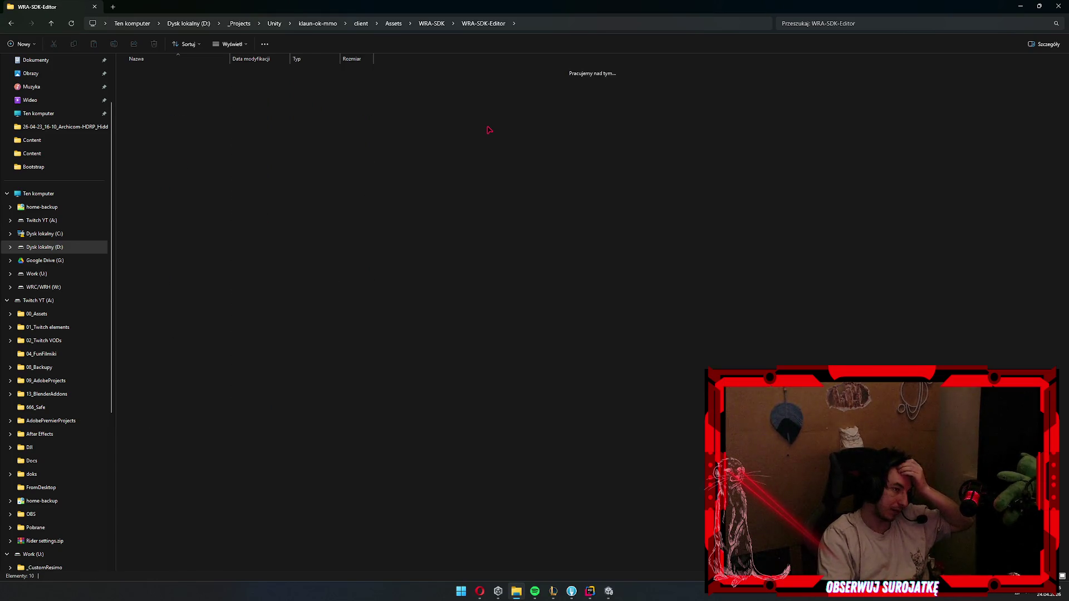
{"action": "key", "text": "Return"}
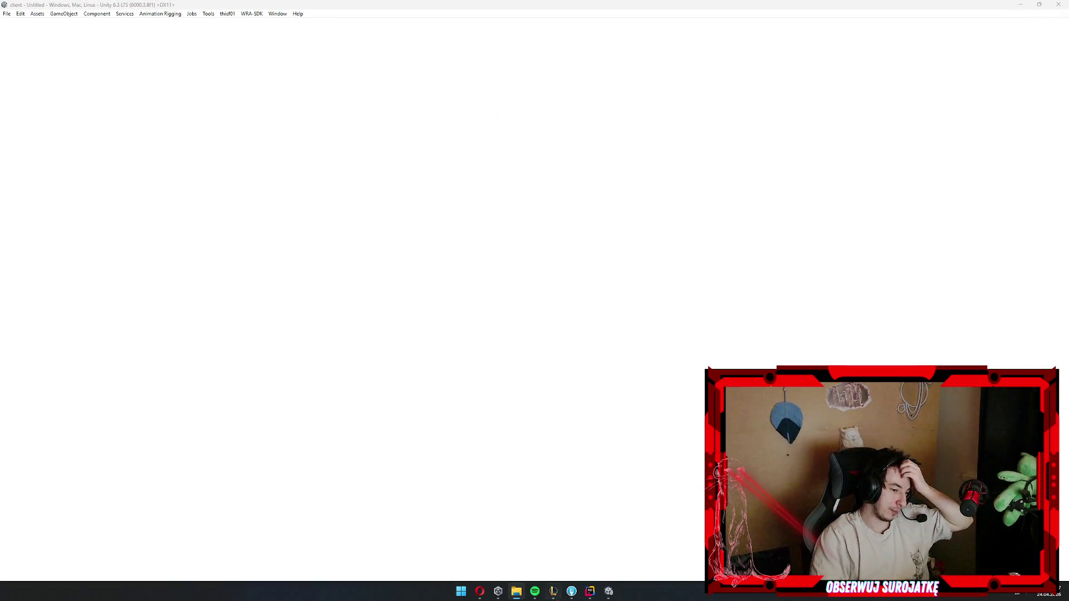
- Wait for Unity to finish loading the client project, then switch to Fork
{"action": "mouse_move", "coordinate": [590, 591]}
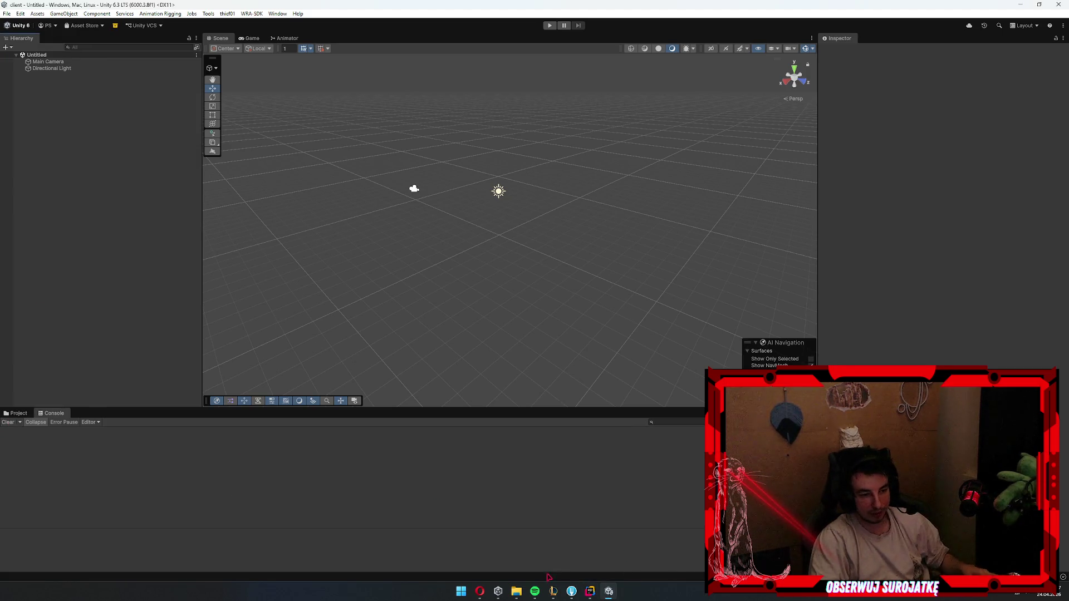
{"action": "left_click", "coordinate": [572, 592]}
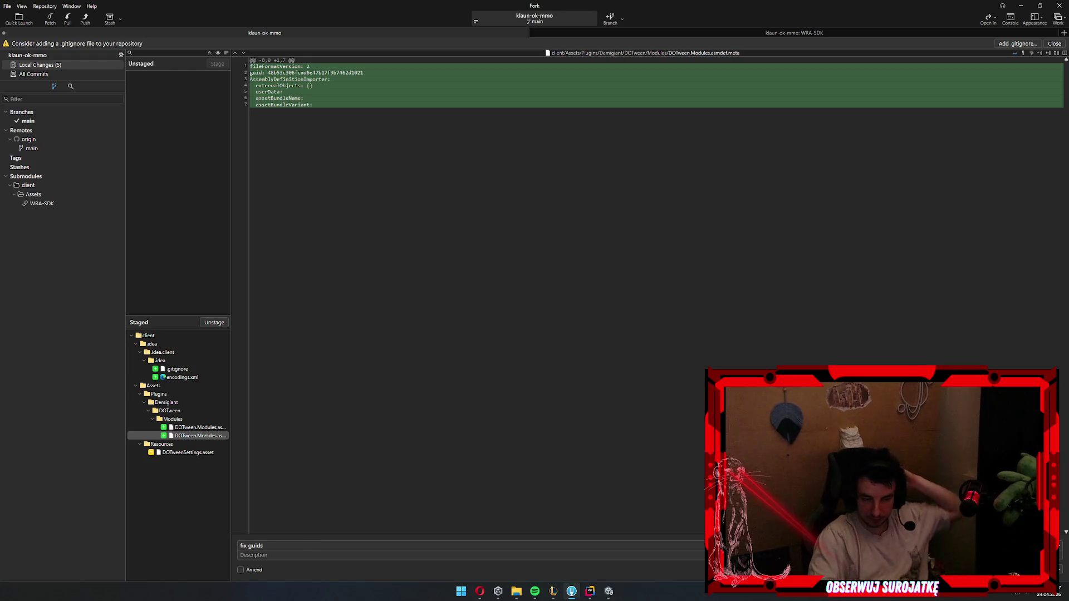
- Commit the five staged files as 'fix guids', push main to origin, and return to Unity
{"action": "key", "text": "ctrl+Return"}
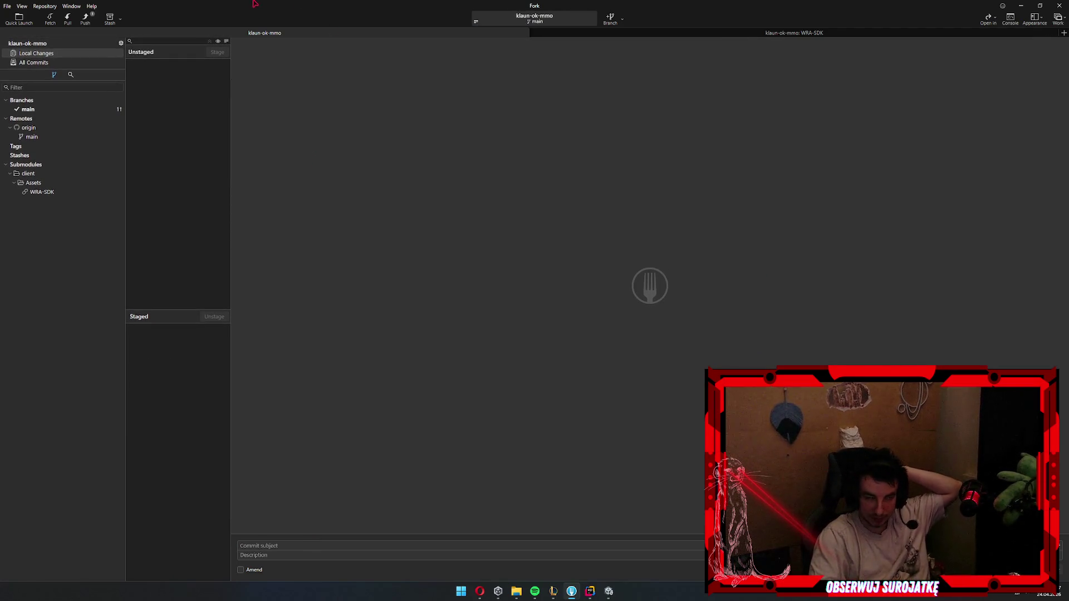
{"action": "left_click", "coordinate": [85, 18]}
{"action": "key", "text": "Return"}
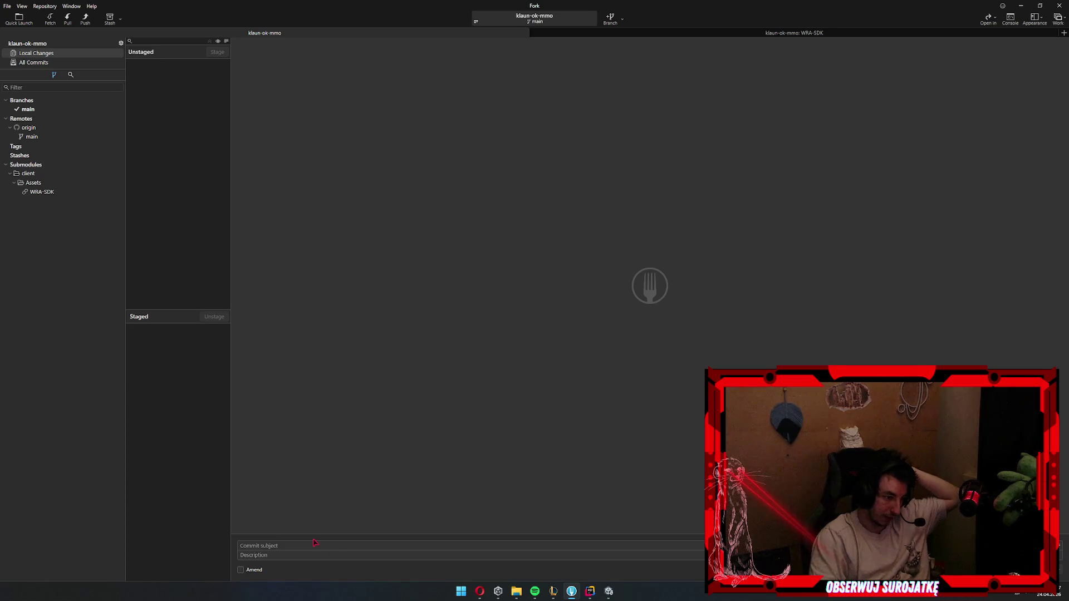
{"action": "left_click", "coordinate": [609, 591]}
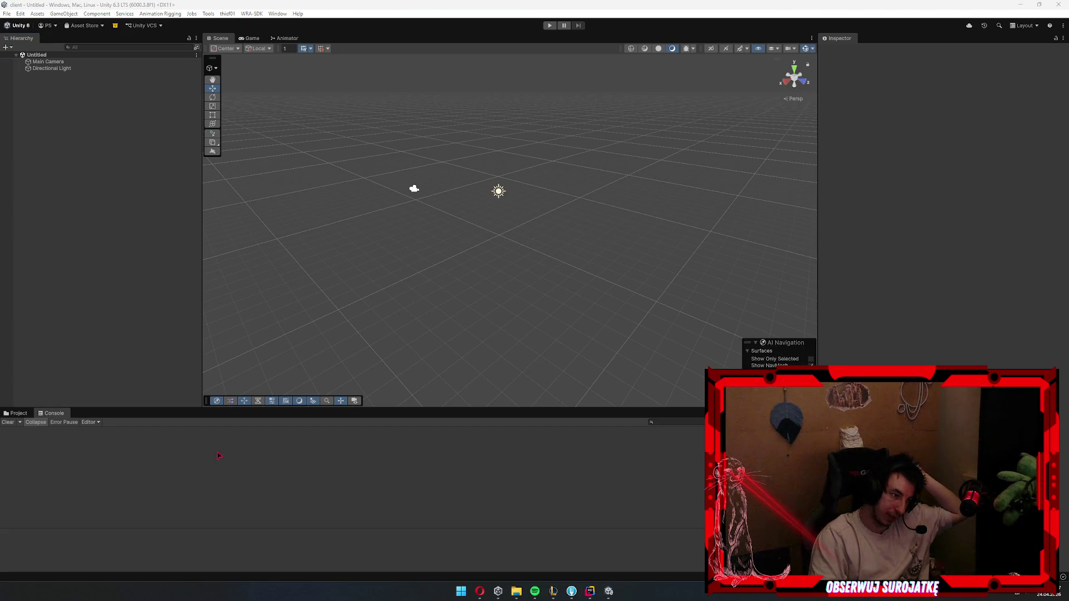
- Show the Project panel instead of the Console and browse the folder tree up to Assets
{"action": "left_click", "coordinate": [19, 413]}
{"action": "left_click", "coordinate": [53, 413]}
{"action": "left_click", "coordinate": [19, 414]}
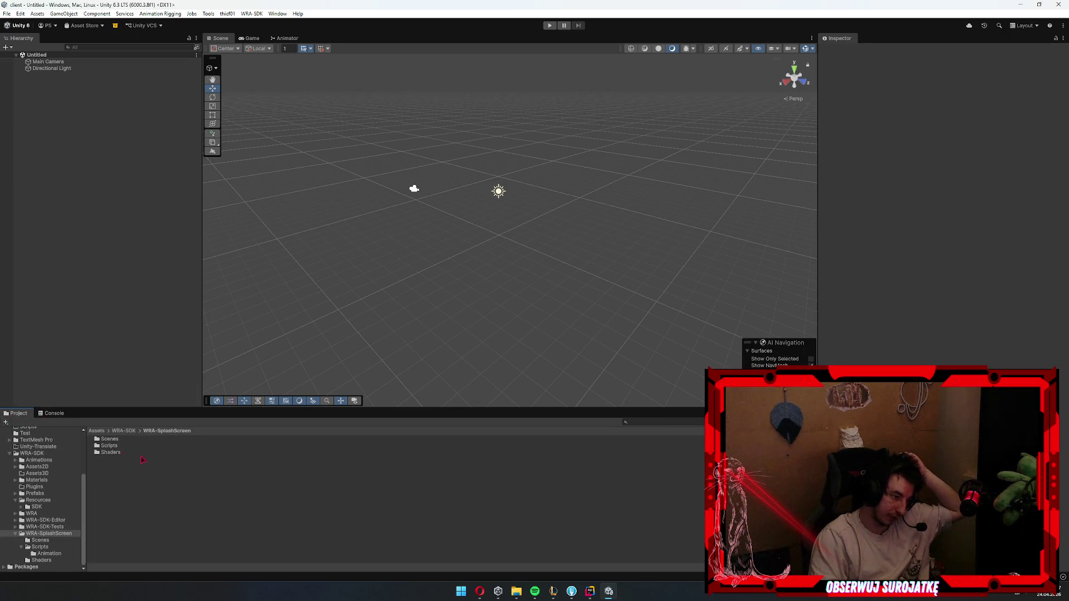
{"action": "left_click", "coordinate": [134, 452]}
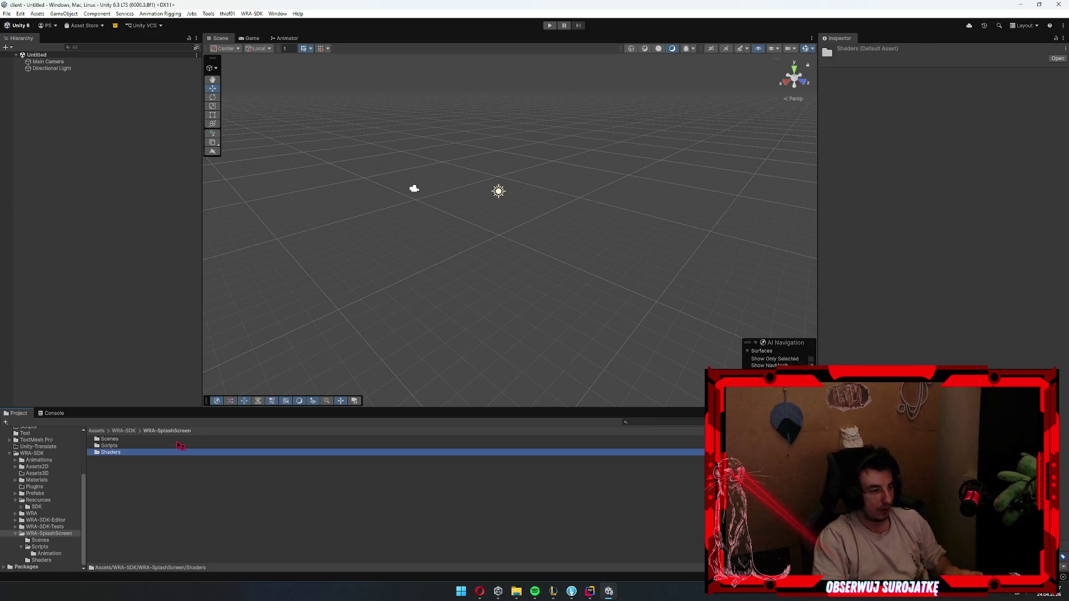
{"action": "scroll", "coordinate": [67, 484], "scroll_direction": "up", "scroll_amount": 5}
{"action": "left_click", "coordinate": [71, 490]}
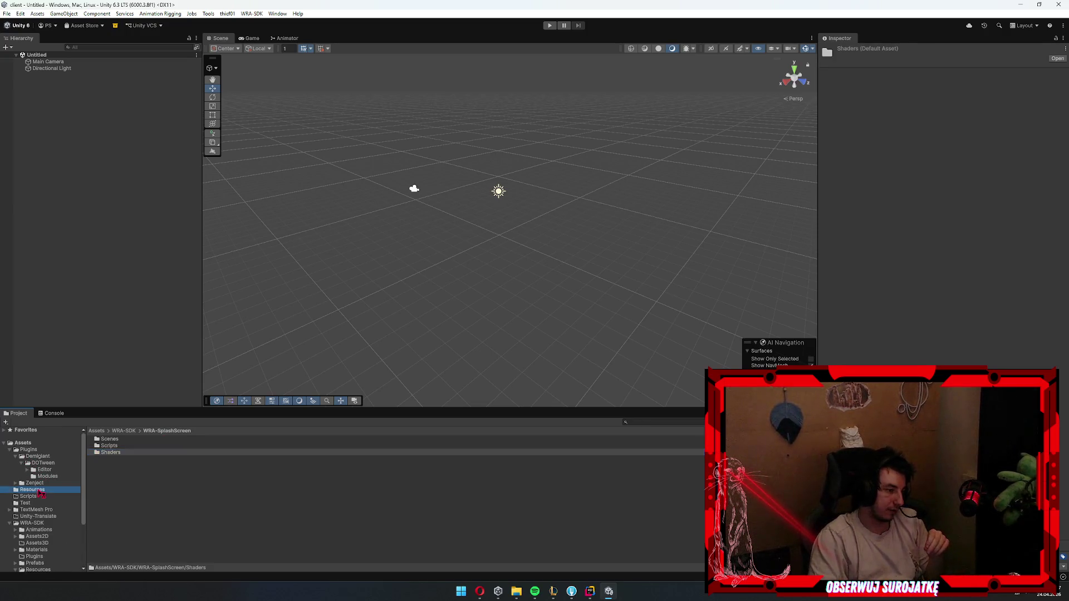
{"action": "key", "text": "Left"}
{"action": "key", "text": "Down"}
{"action": "key", "text": "Left"}
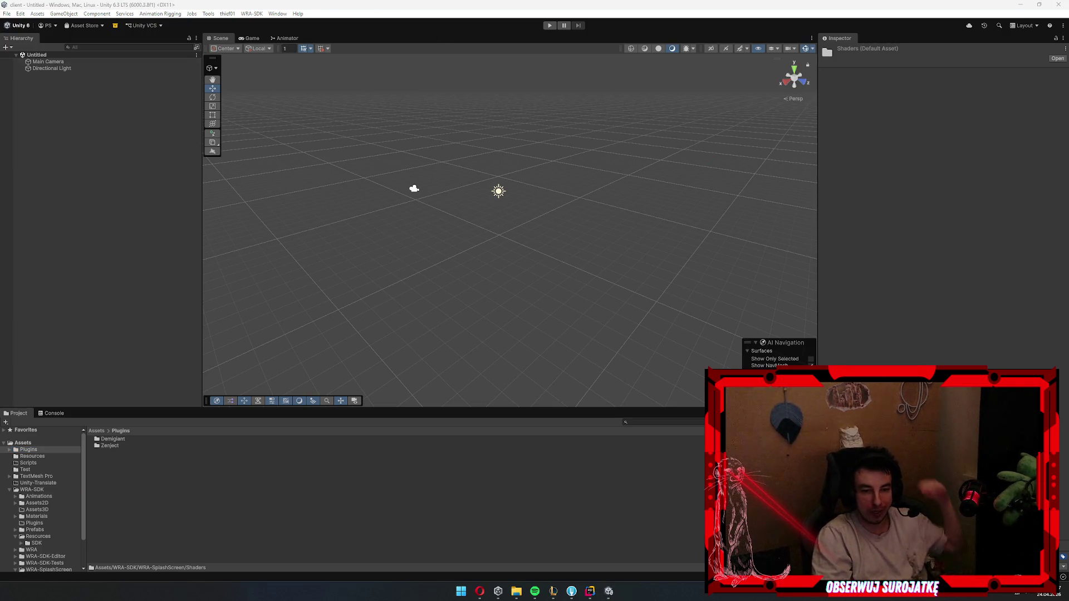
- Select the empty Assets/Scripts folder, then bring Rider's AlphaTo.cs window forward
{"action": "left_click", "coordinate": [186, 501]}
{"action": "key", "text": "Down"}
{"action": "key", "text": "Down"}
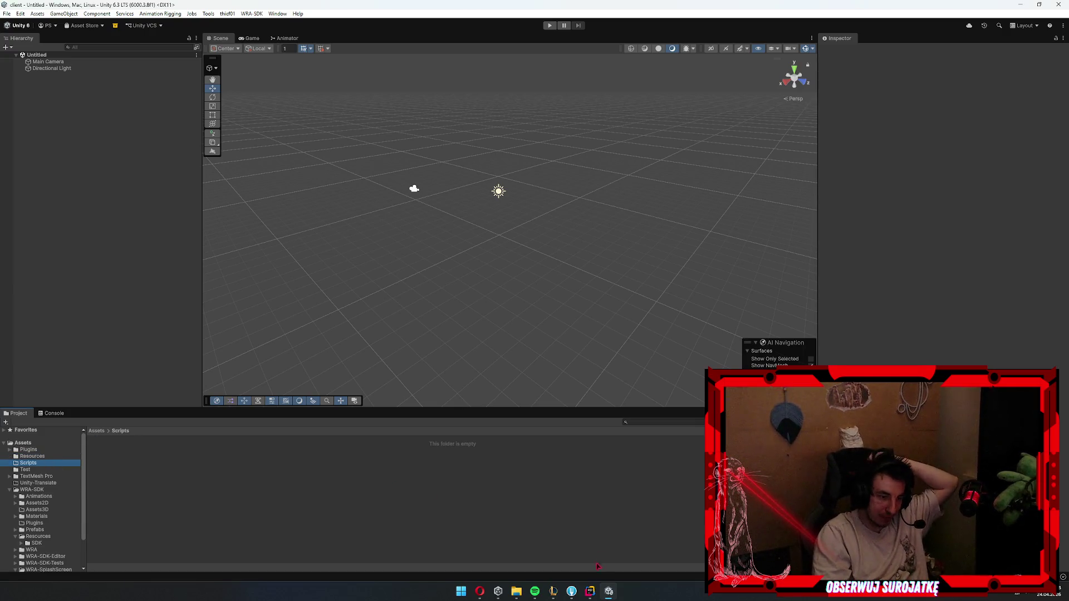
{"action": "mouse_move", "coordinate": [590, 591]}
{"action": "left_click", "coordinate": [623, 546]}
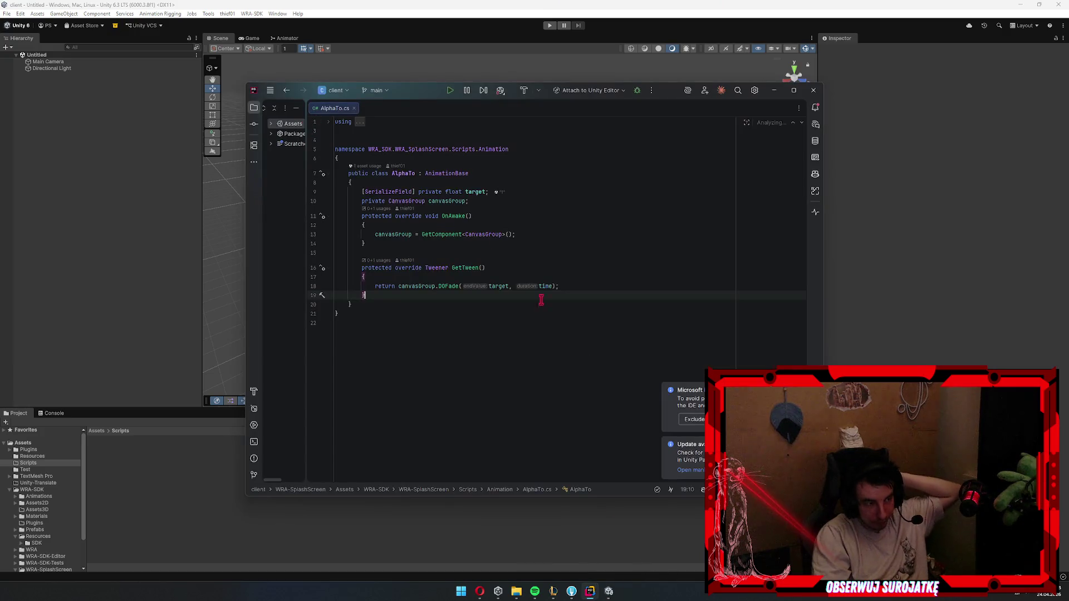
- Bring the server project's Program.cs Rider window to the front and maximize it
{"action": "left_click", "coordinate": [794, 90]}
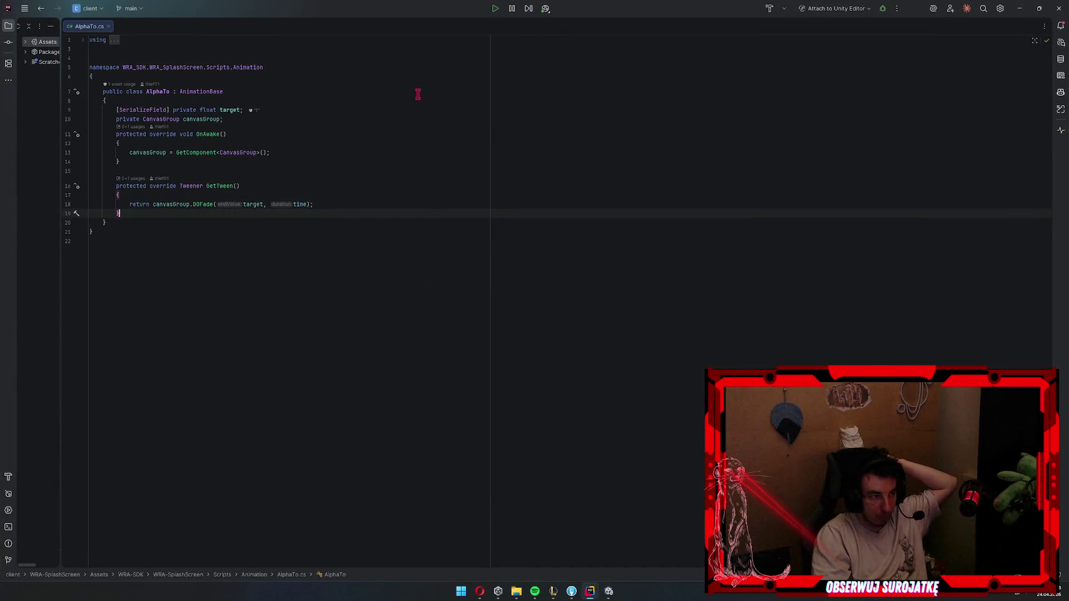
{"action": "left_click", "coordinate": [1020, 9]}
{"action": "left_click", "coordinate": [572, 591]}
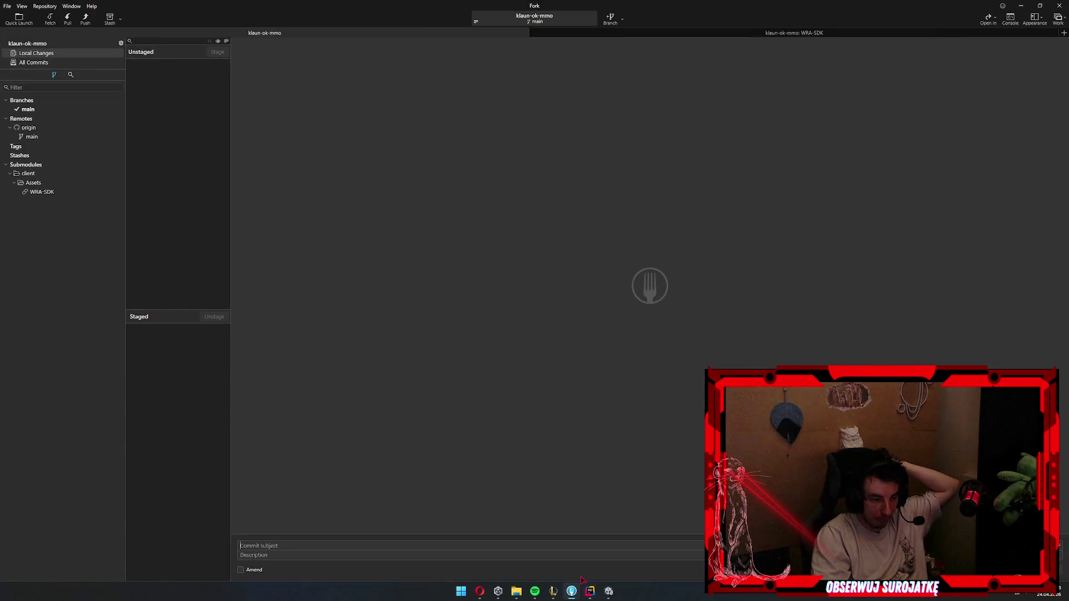
{"action": "left_click", "coordinate": [571, 590]}
{"action": "mouse_move", "coordinate": [590, 591]}
{"action": "left_click", "coordinate": [626, 554]}
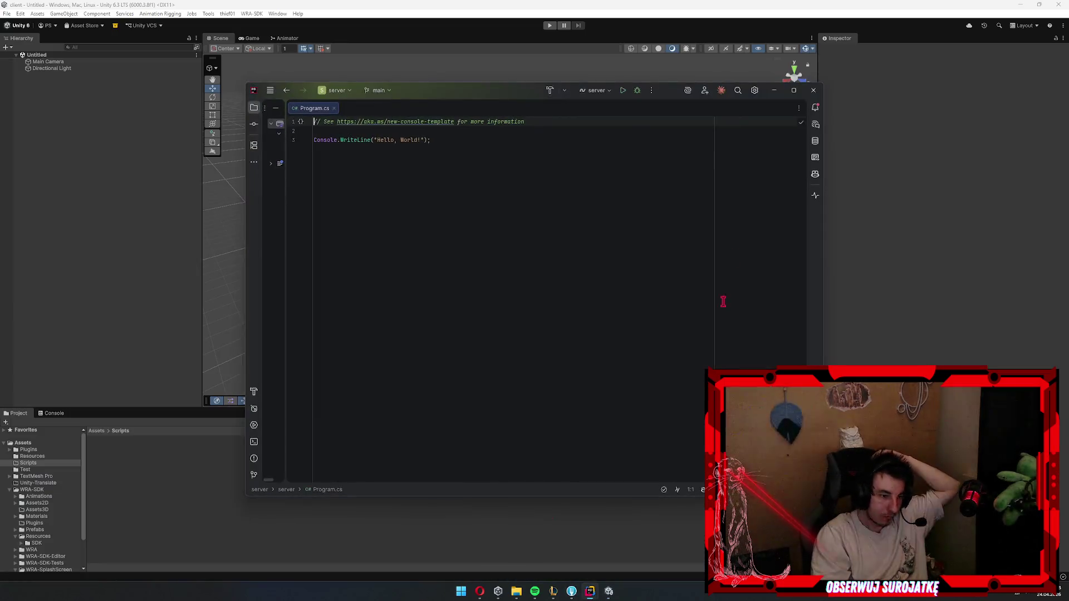
{"action": "left_click", "coordinate": [794, 90]}
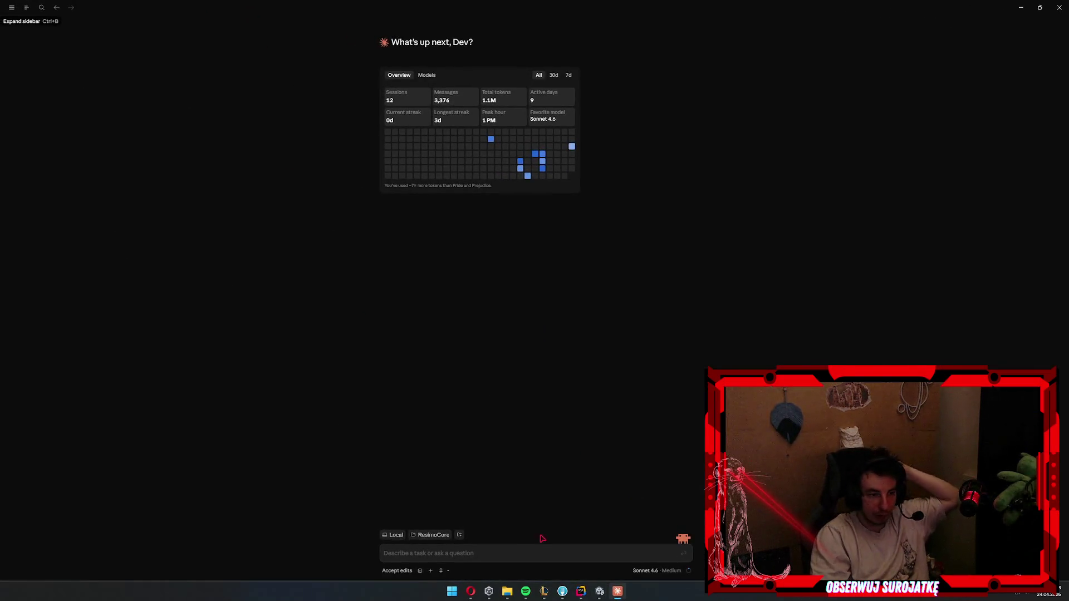
- Keep Accept edits mode, start adding a folder, and browse the picker to drive d:\
{"action": "left_click", "coordinate": [398, 572]}
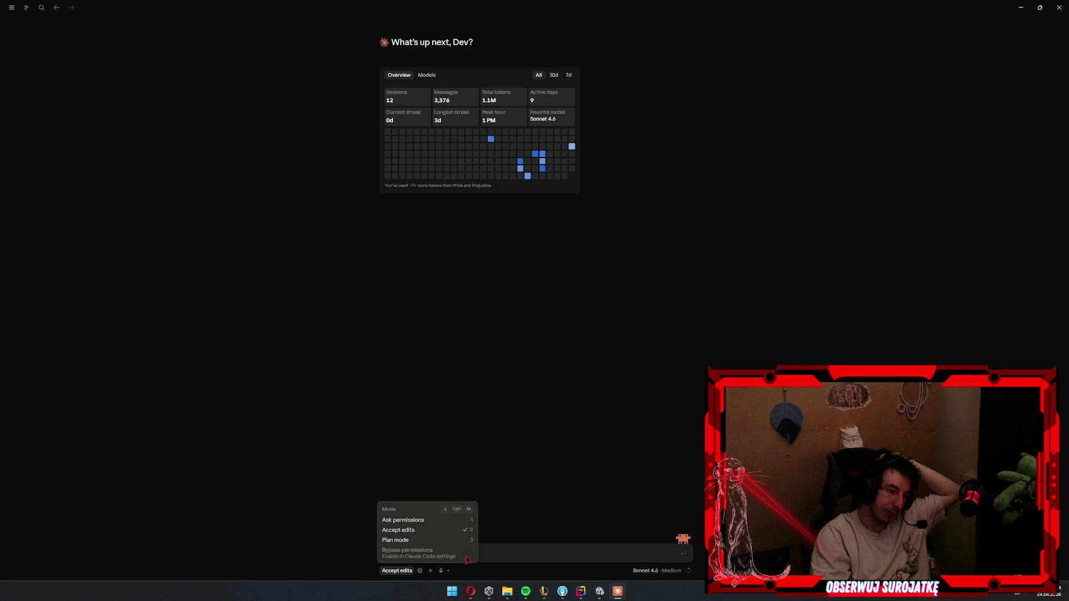
{"action": "left_click", "coordinate": [509, 557]}
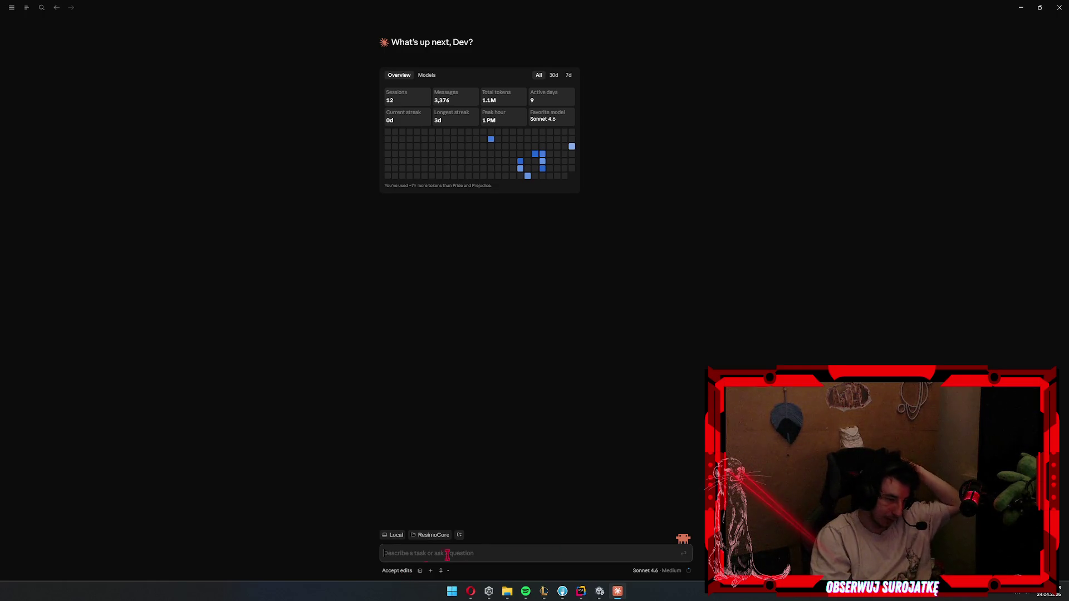
{"action": "left_click", "coordinate": [460, 535]}
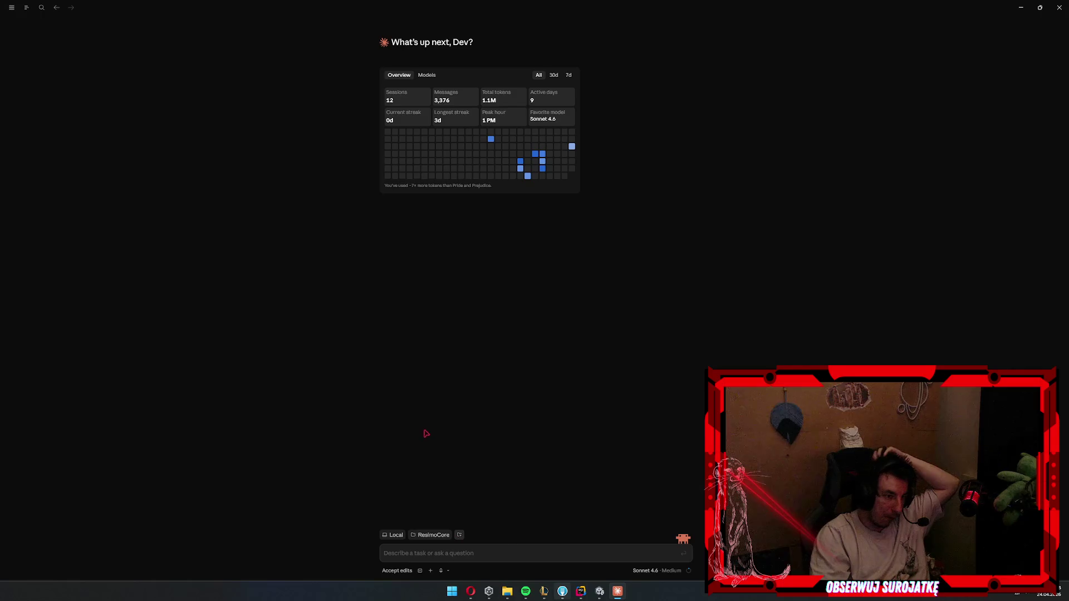
{"action": "left_click", "coordinate": [200, 24]}
{"action": "type", "text": "d:\\"}
{"action": "key", "text": "Return"}
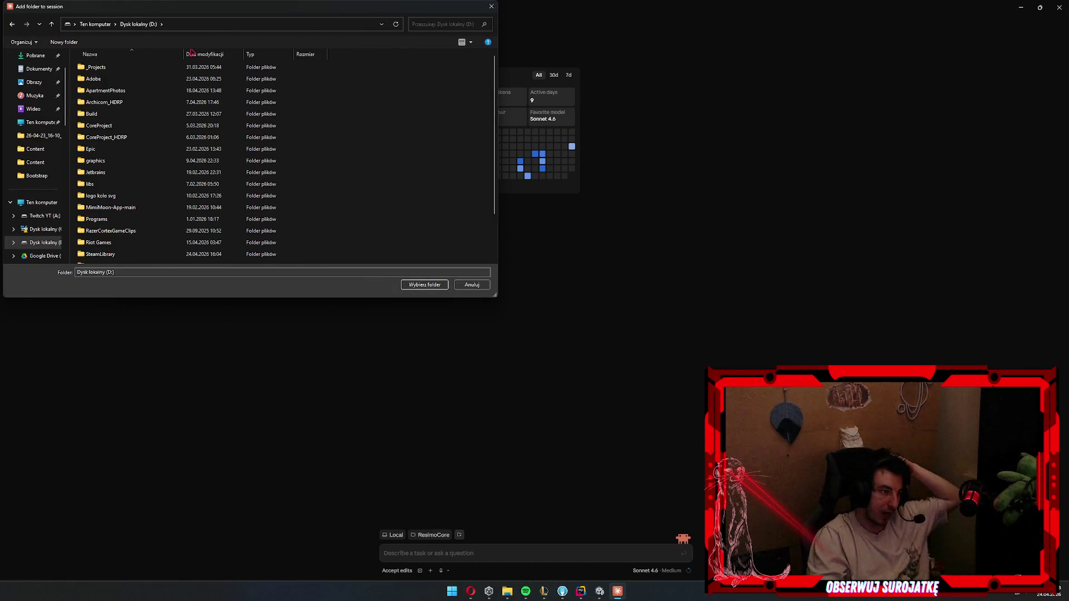
- Navigate the picker into the _Projects and Unity folders
{"action": "key", "text": "Down"}
{"action": "key", "text": "Up"}
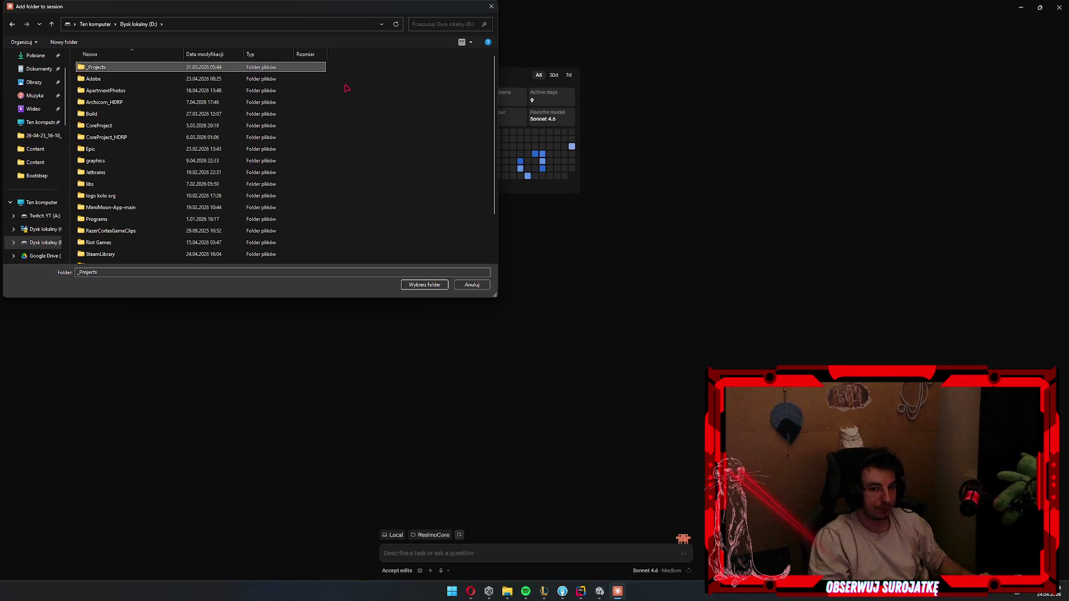
{"action": "key", "text": "Return"}
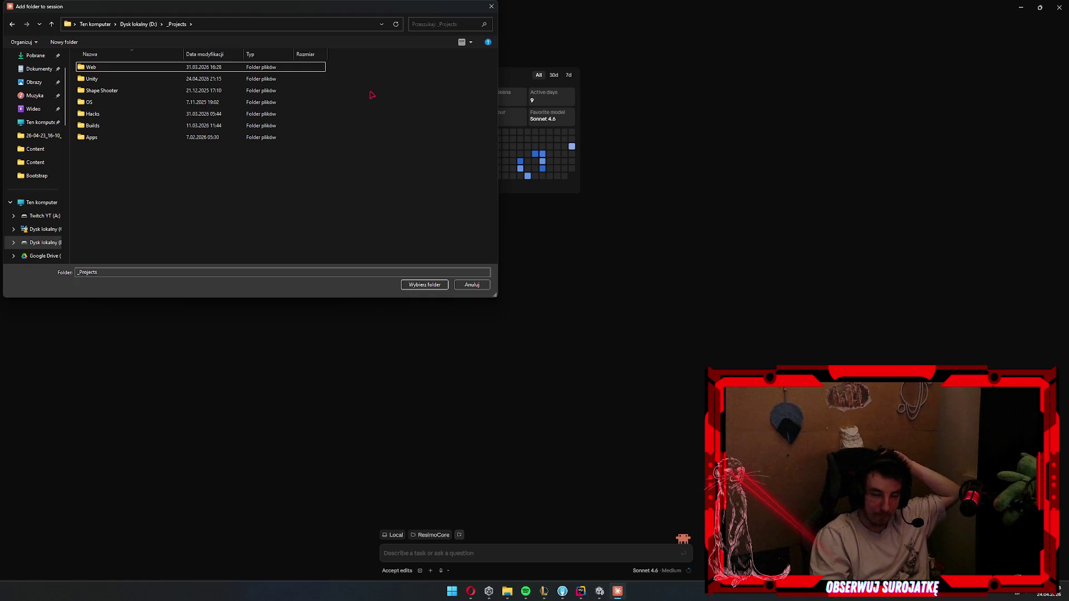
{"action": "key", "text": "Down"}
{"action": "key", "text": "Down"}
{"action": "key", "text": "Up"}
{"action": "key", "text": "Return"}
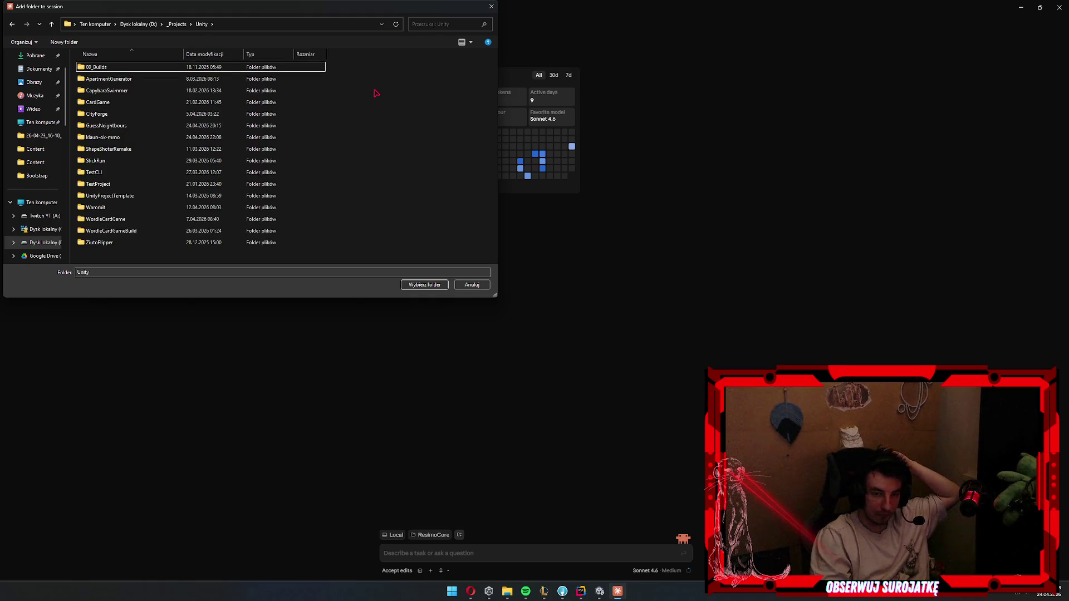
{"action": "key", "text": "Down"}
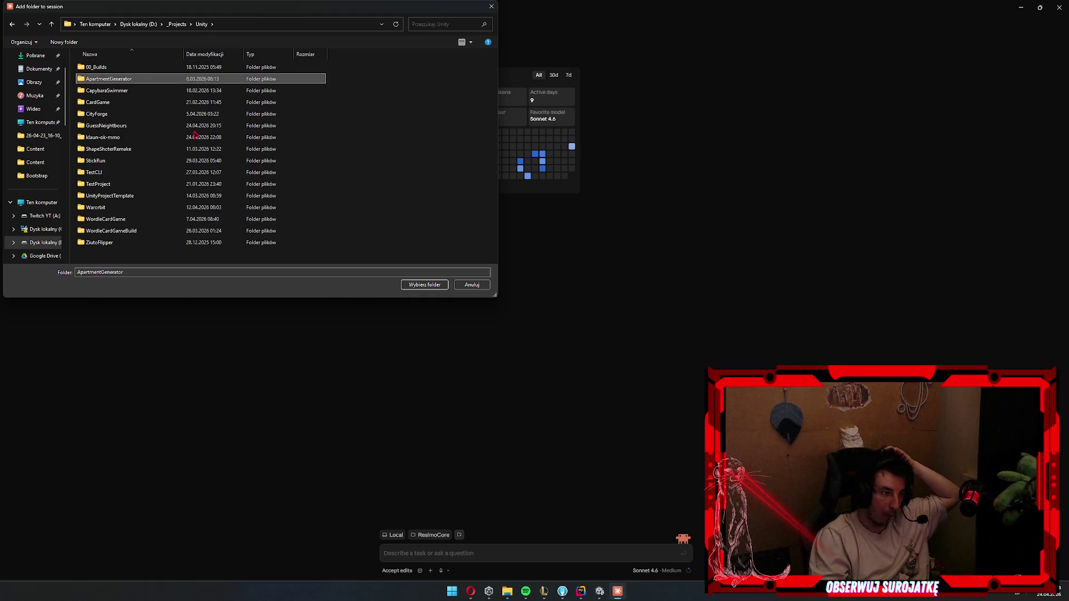
- Open klaun-ok-mmo\server, peek into the inner server folder, and return to the outer one
{"action": "double_click", "coordinate": [203, 137]}
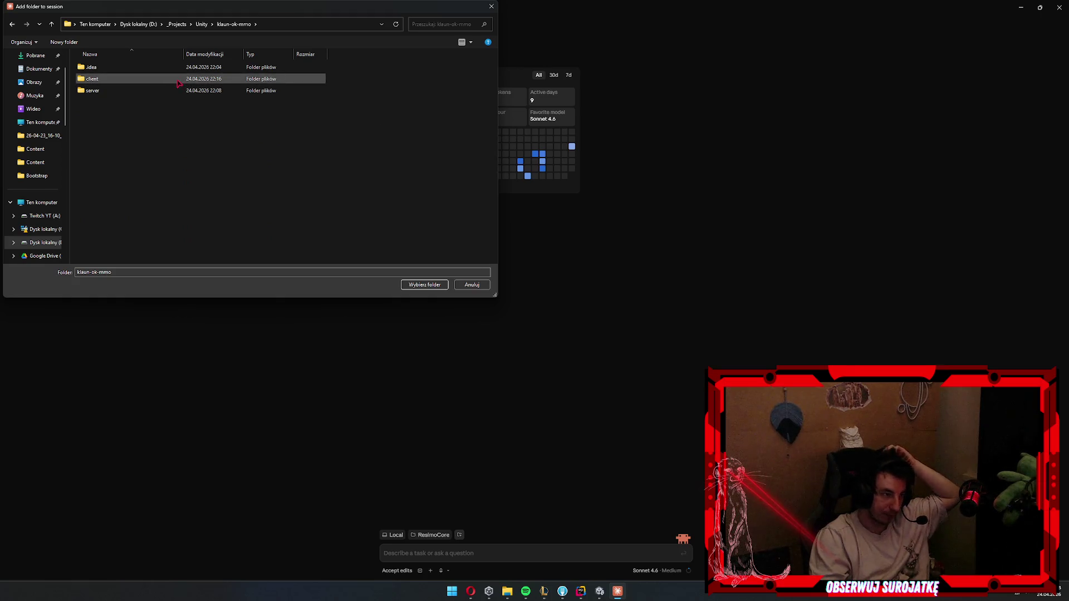
{"action": "double_click", "coordinate": [168, 91]}
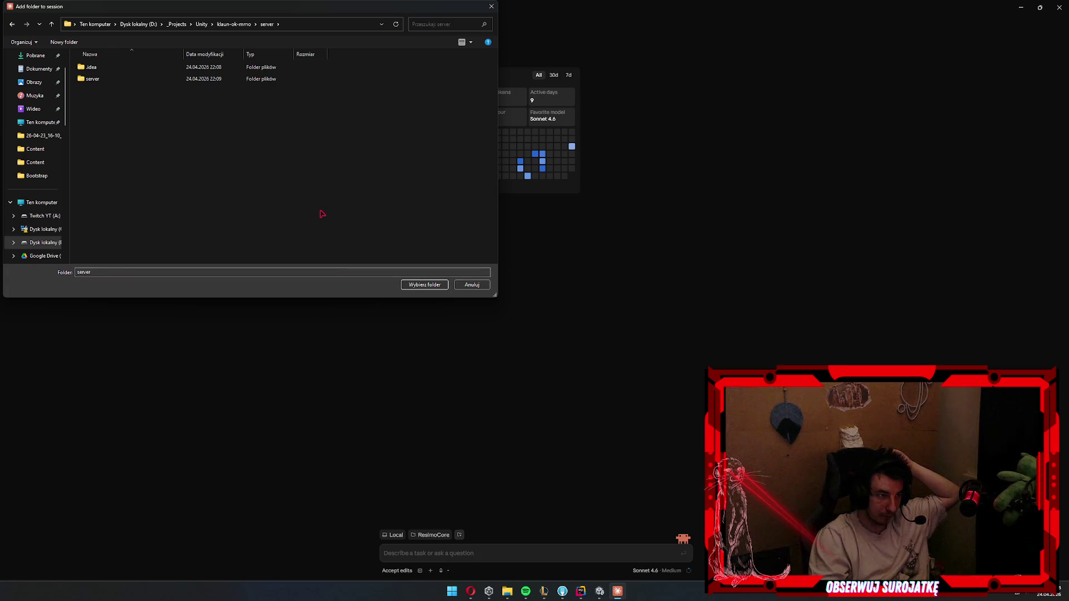
{"action": "double_click", "coordinate": [162, 80]}
{"action": "key", "text": "alt+Up"}
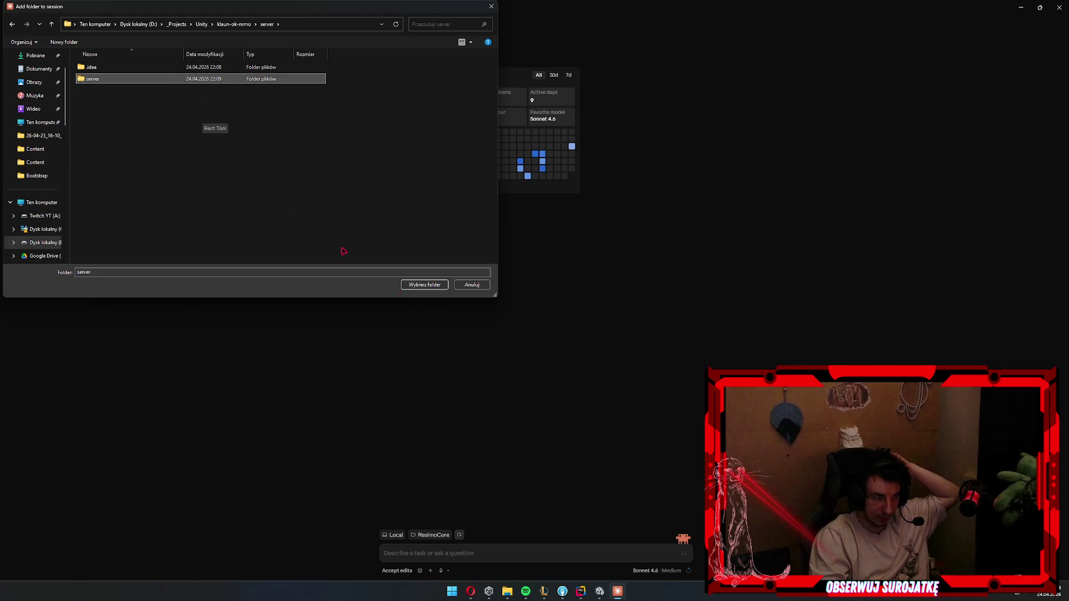
{"action": "left_click", "coordinate": [581, 591]}
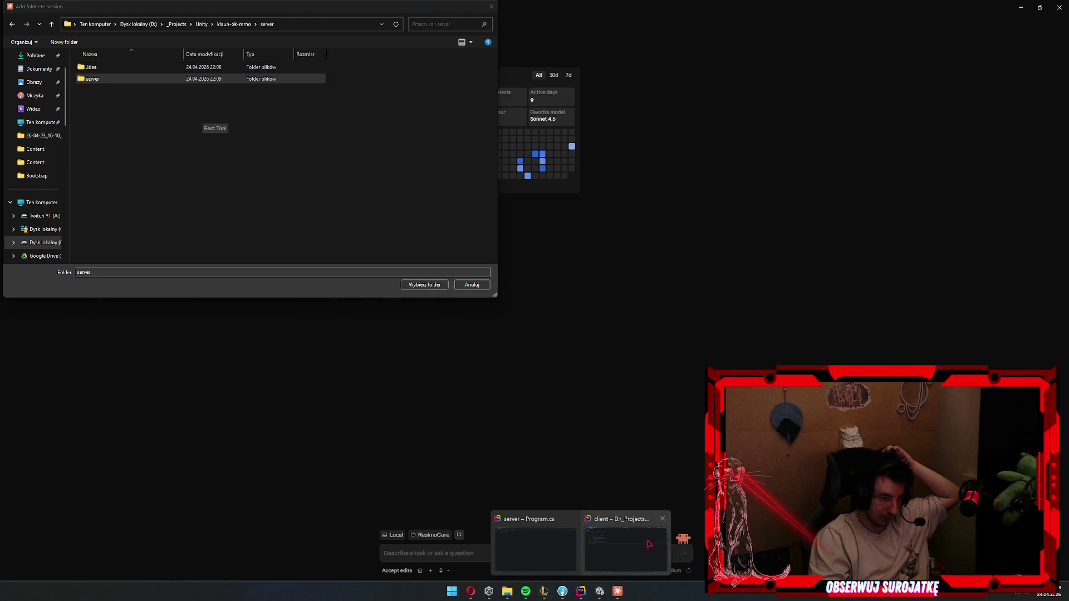
- Bring the server Program.cs Rider window forward and widen its Solution panel
{"action": "left_click", "coordinate": [651, 546]}
{"action": "left_click", "coordinate": [581, 592]}
{"action": "left_click", "coordinate": [536, 549]}
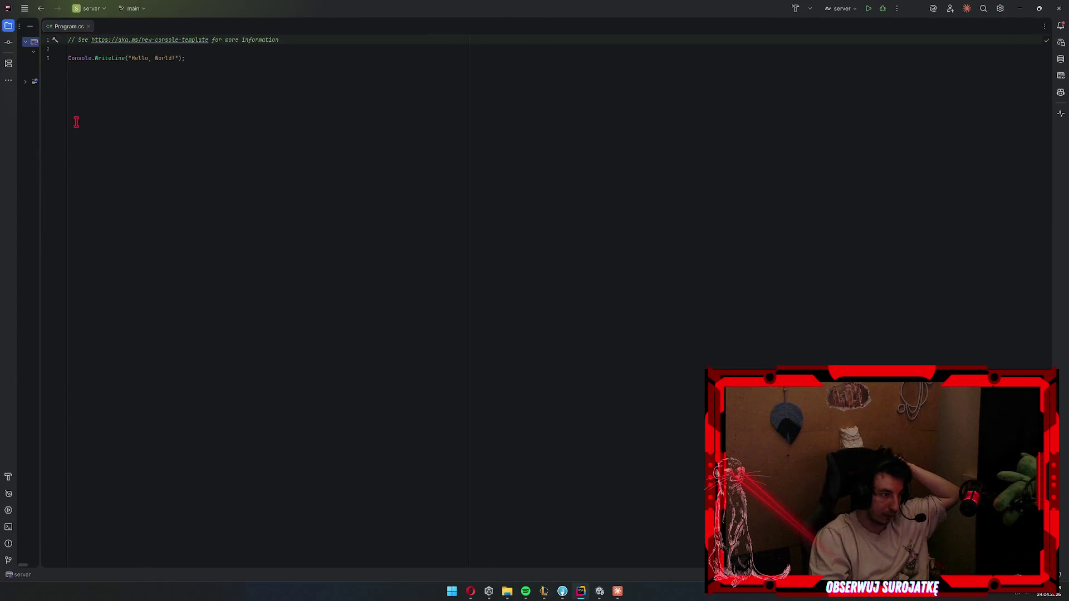
{"action": "mouse_move", "coordinate": [40, 136]}
{"action": "left_mouse_down"}
{"action": "mouse_move", "coordinate": [219, 141]}
{"action": "mouse_move", "coordinate": [151, 147]}
{"action": "left_mouse_up"}
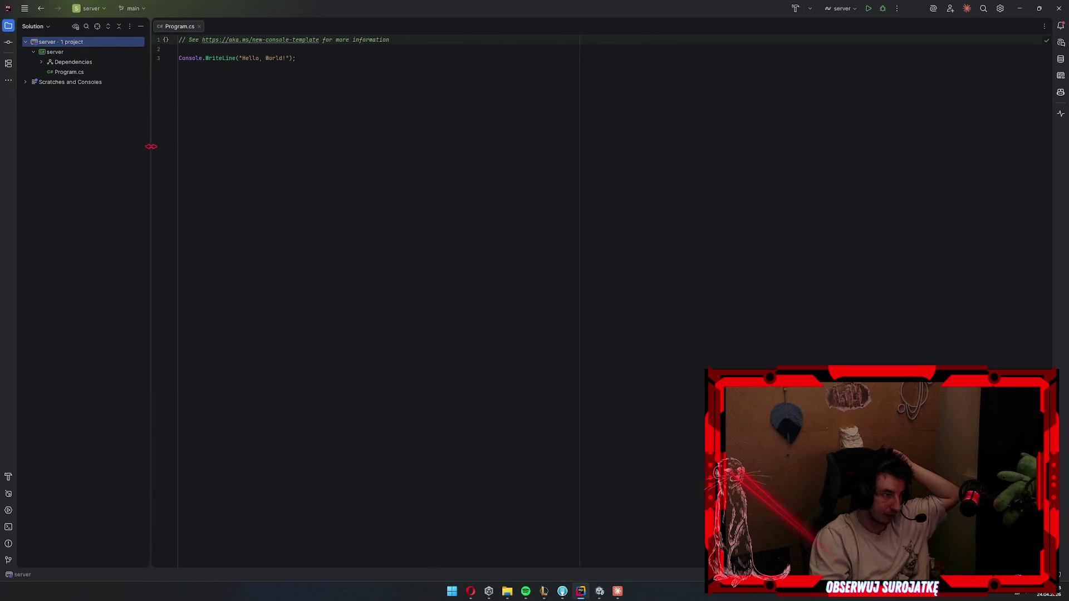
- Reveal Program.cs's folder via Open In > Explorer, close Explorer, and return to Claude
{"action": "left_click", "coordinate": [85, 70]}
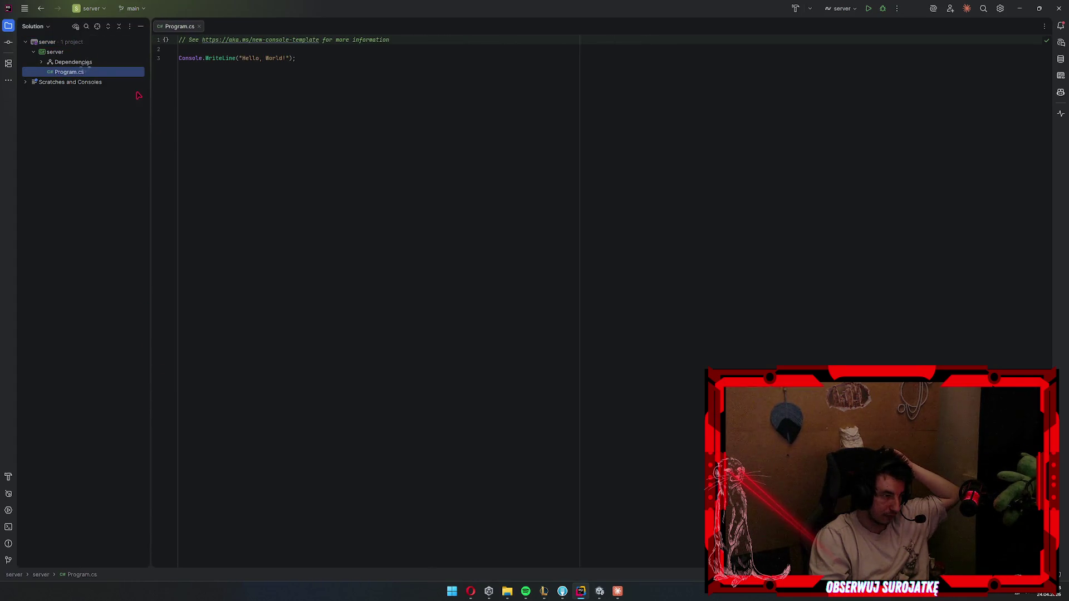
{"action": "right_click", "coordinate": [86, 68]}
{"action": "mouse_move", "coordinate": [167, 186]}
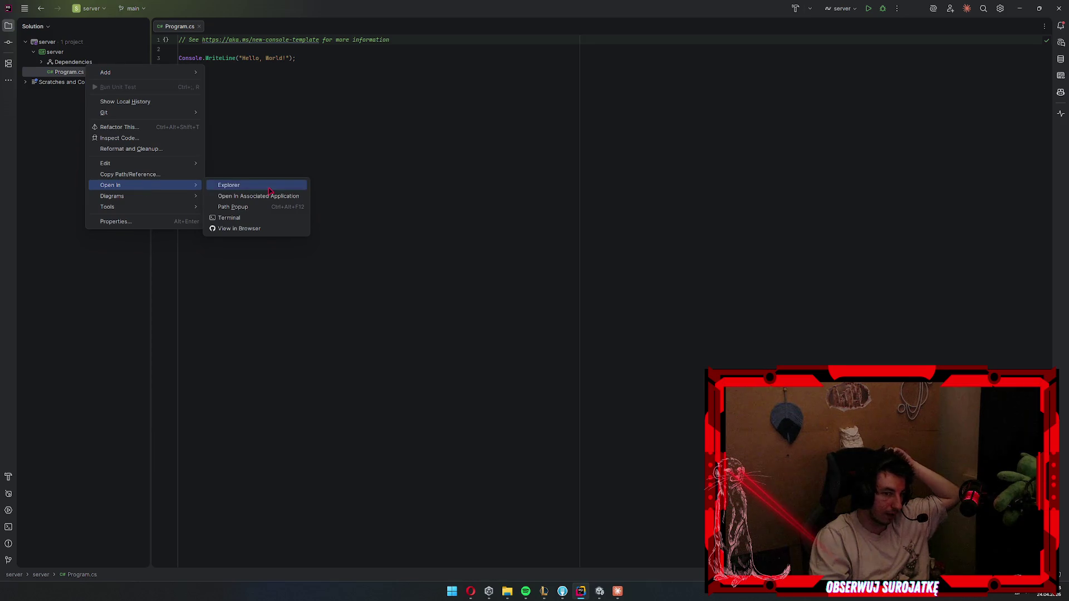
{"action": "left_click", "coordinate": [229, 184]}
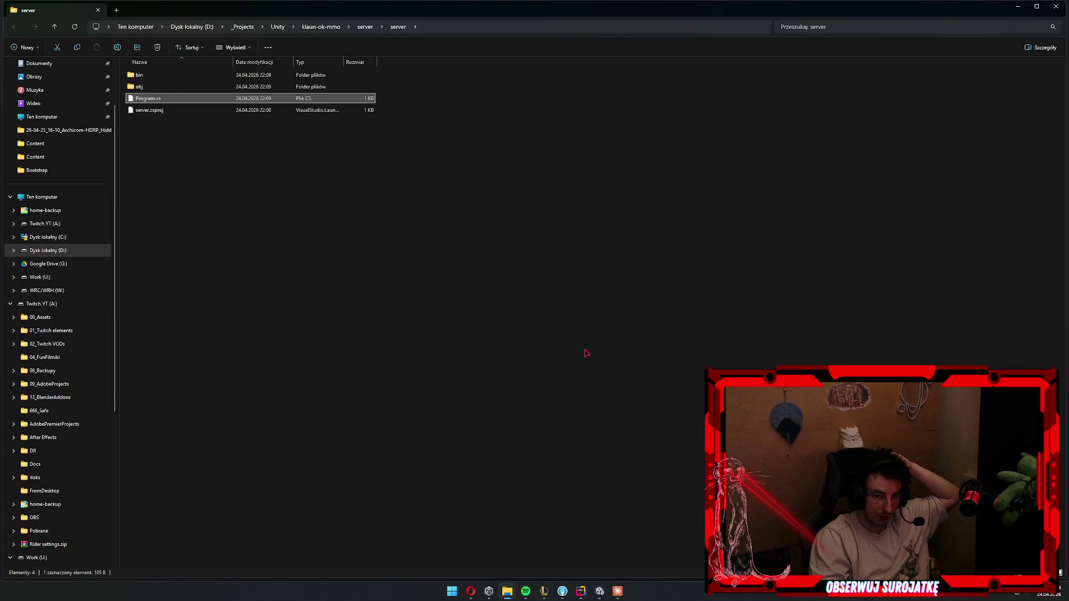
{"action": "left_click", "coordinate": [262, 223]}
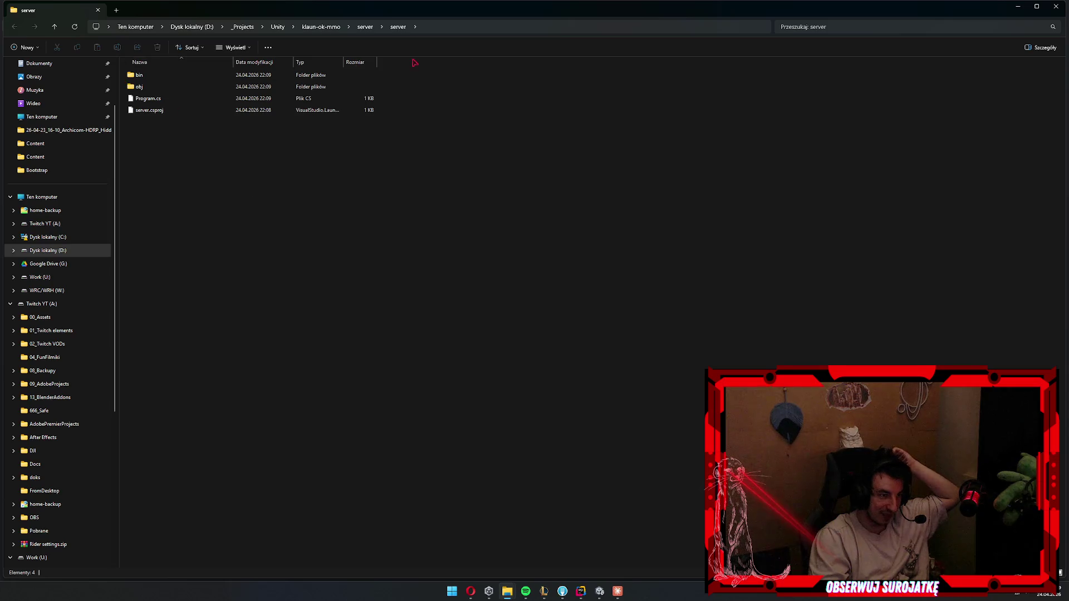
{"action": "left_click", "coordinate": [1056, 6]}
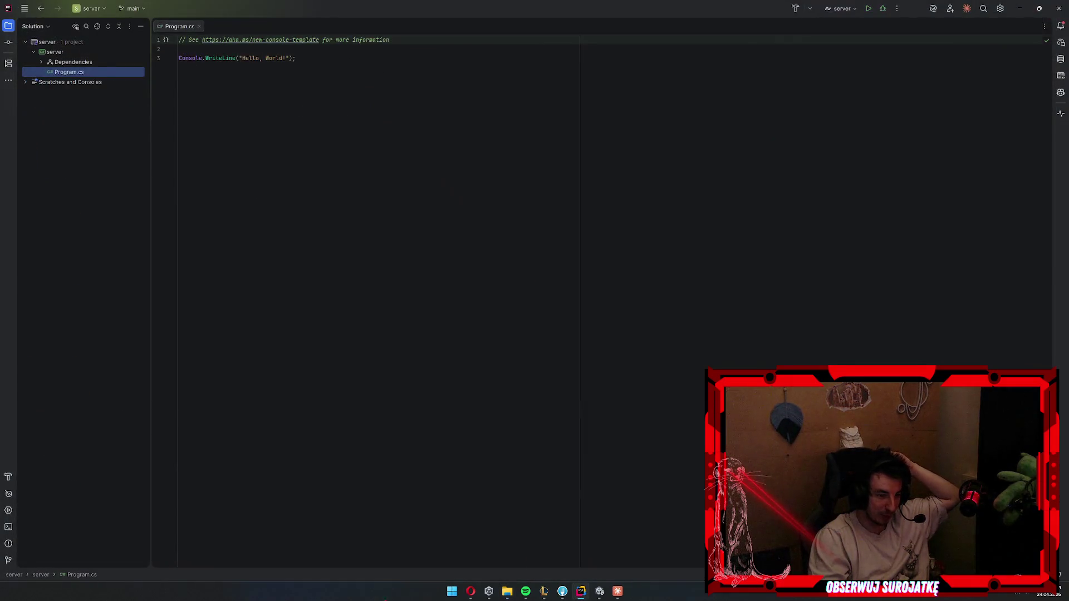
{"action": "key", "text": "alt+Tab"}
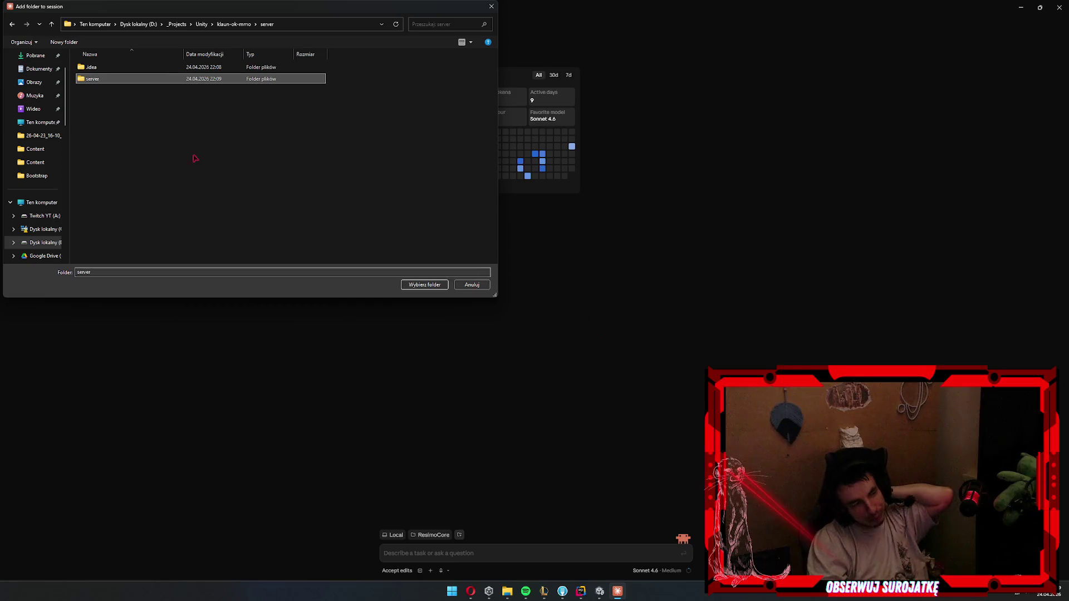
- Browse to klaun-ok-mmo\server, clear the selection, and confirm with Wybierz folder
{"action": "double_click", "coordinate": [191, 79]}
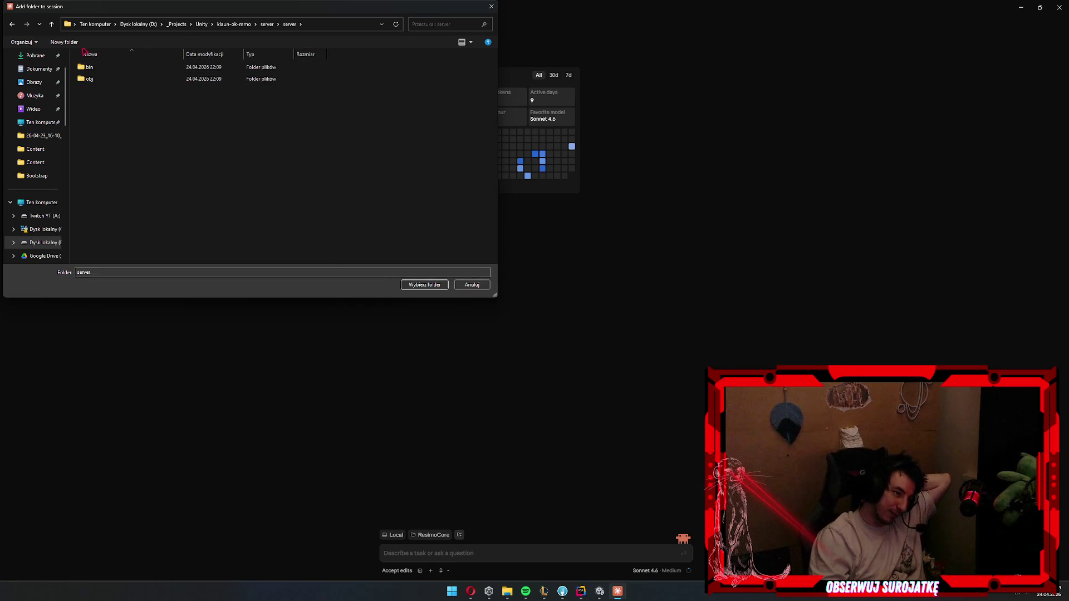
{"action": "double_click", "coordinate": [117, 70]}
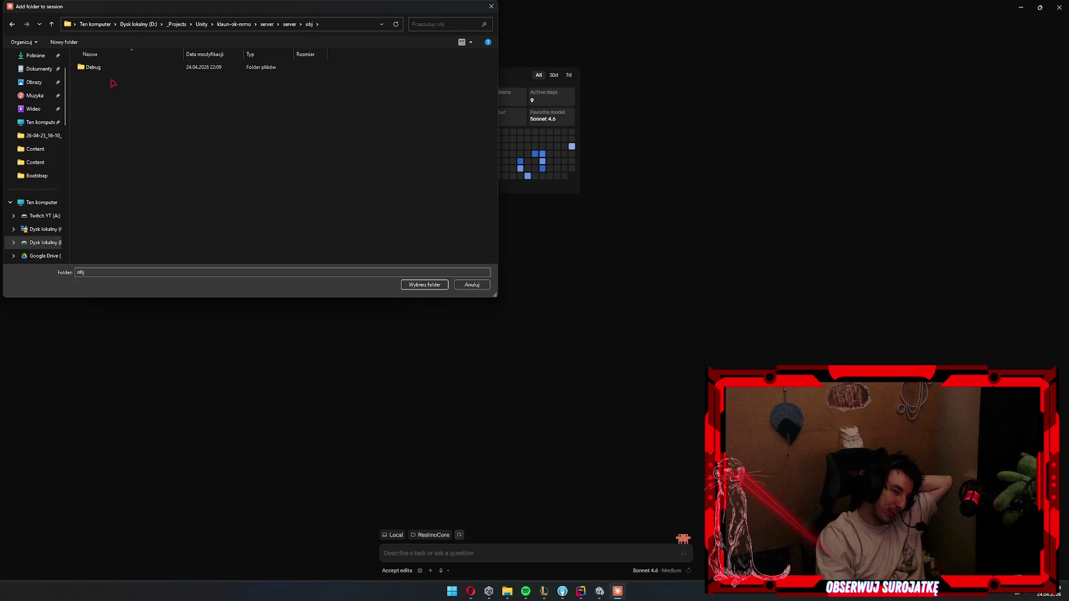
{"action": "key", "text": "alt+Left"}
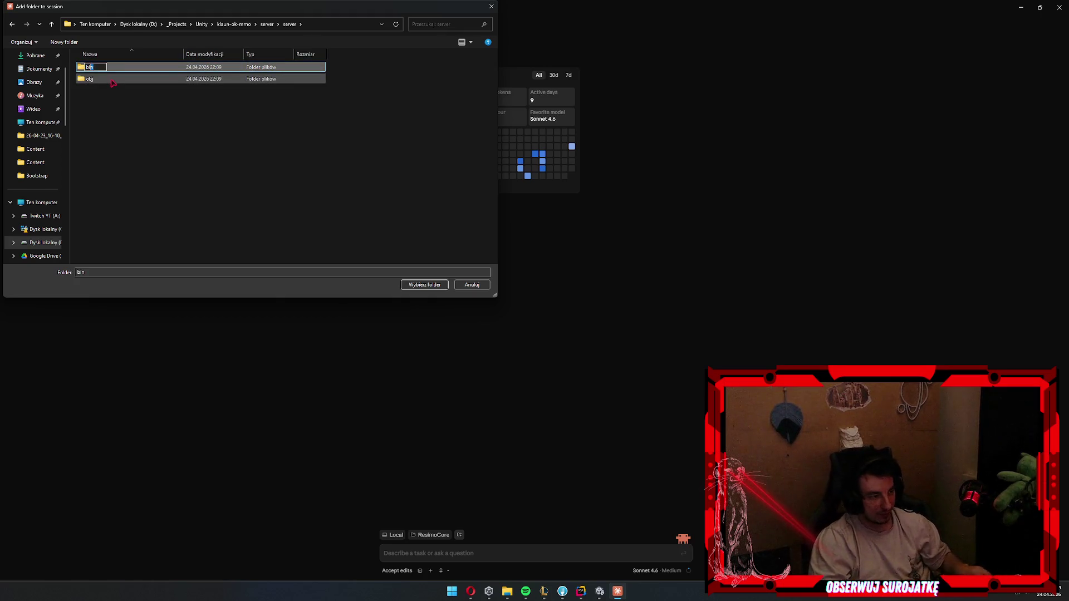
{"action": "left_click", "coordinate": [185, 132]}
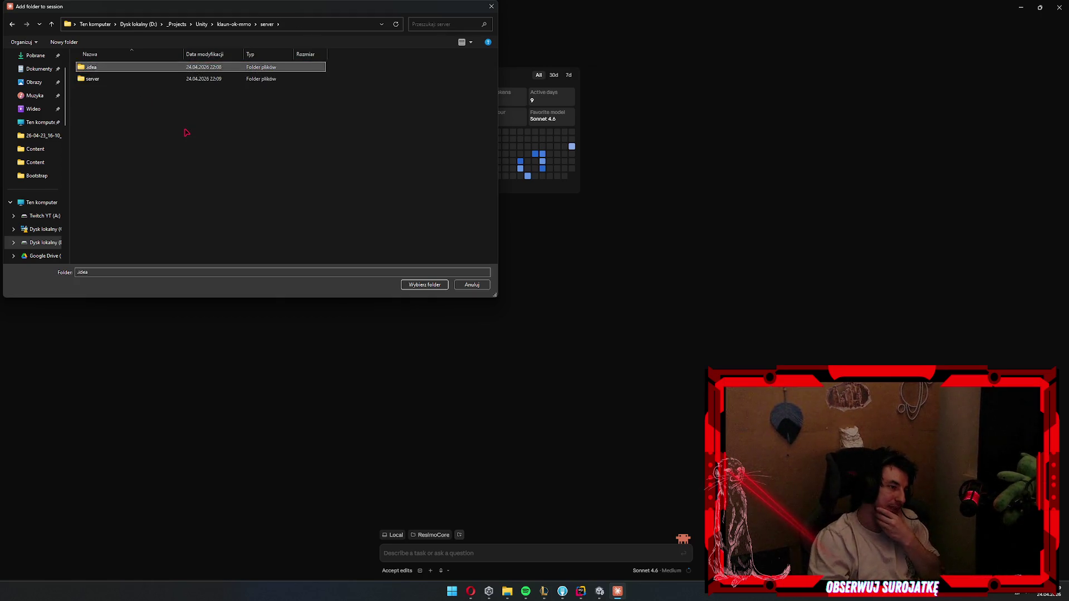
{"action": "left_click", "coordinate": [413, 283]}
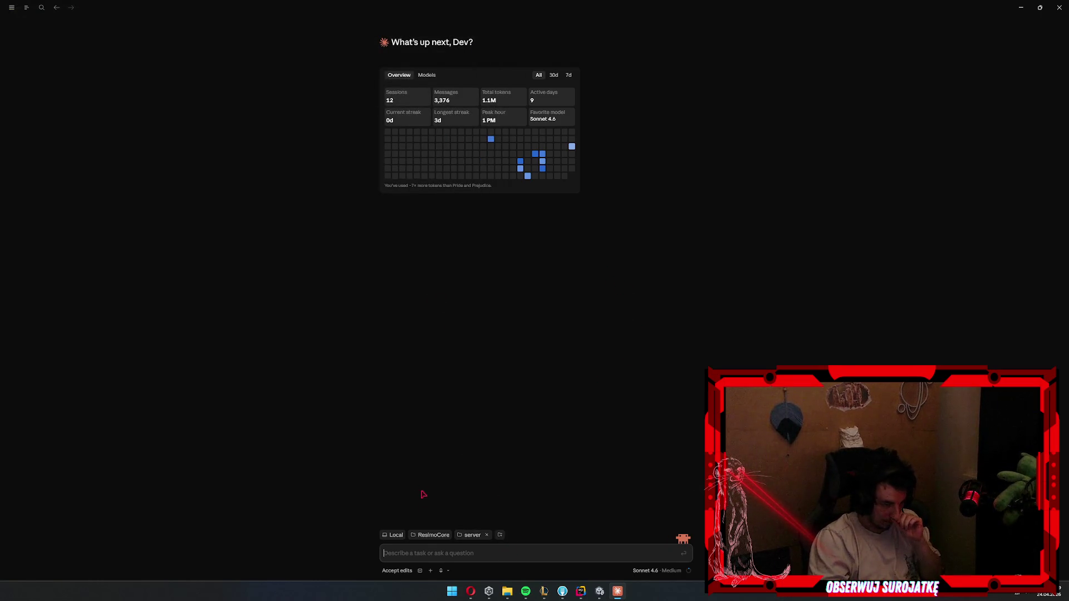
{"action": "left_click", "coordinate": [466, 559]}
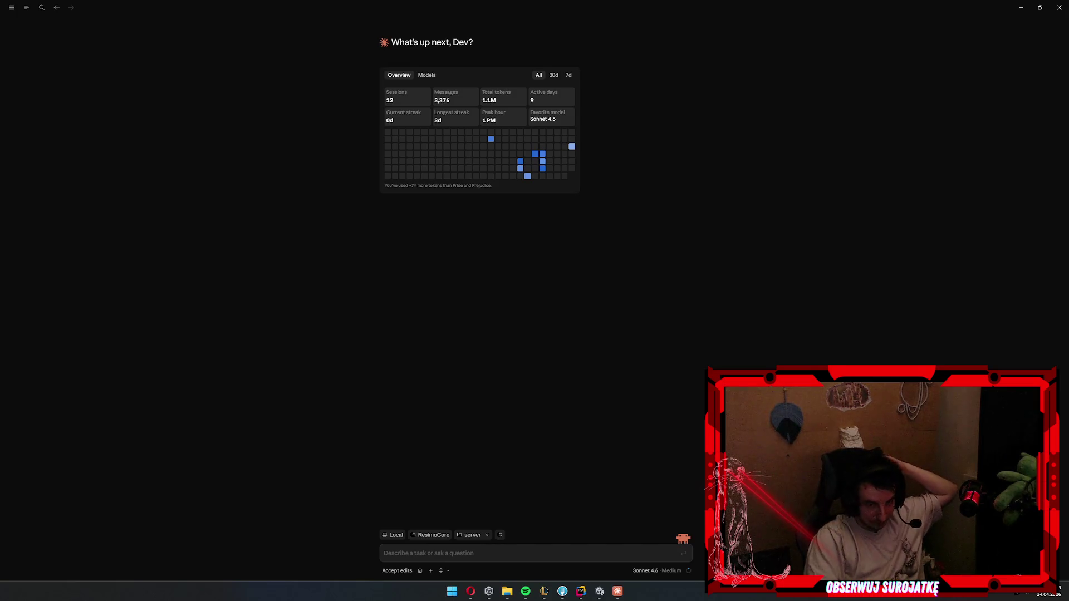
{"action": "left_click", "coordinate": [575, 557]}
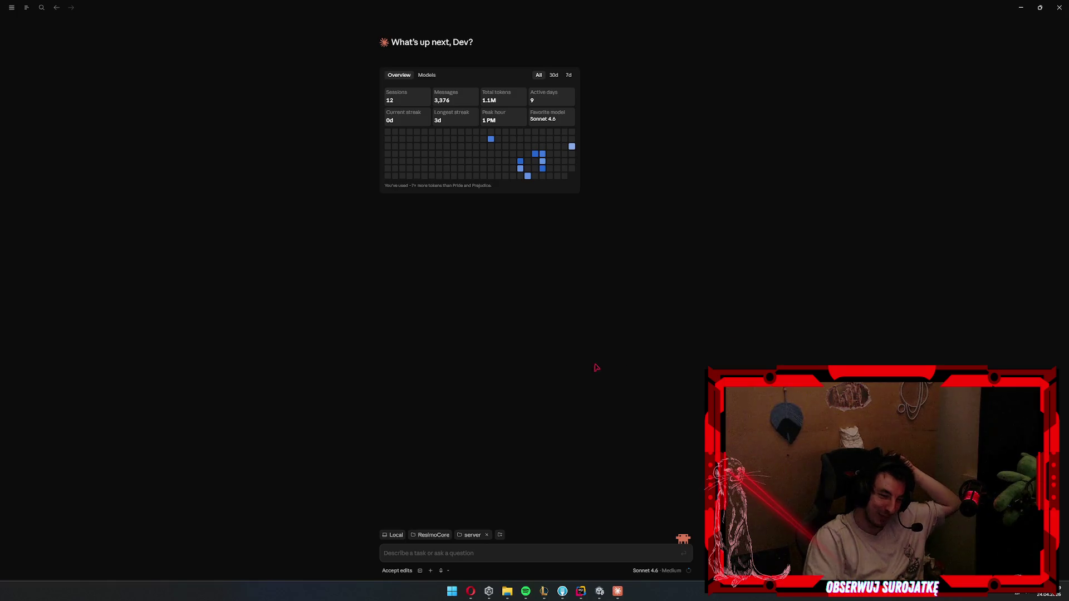
{"action": "left_click", "coordinate": [484, 557]}
{"action": "type", "text": "a"}
{"action": "key", "text": "BackSpace"}
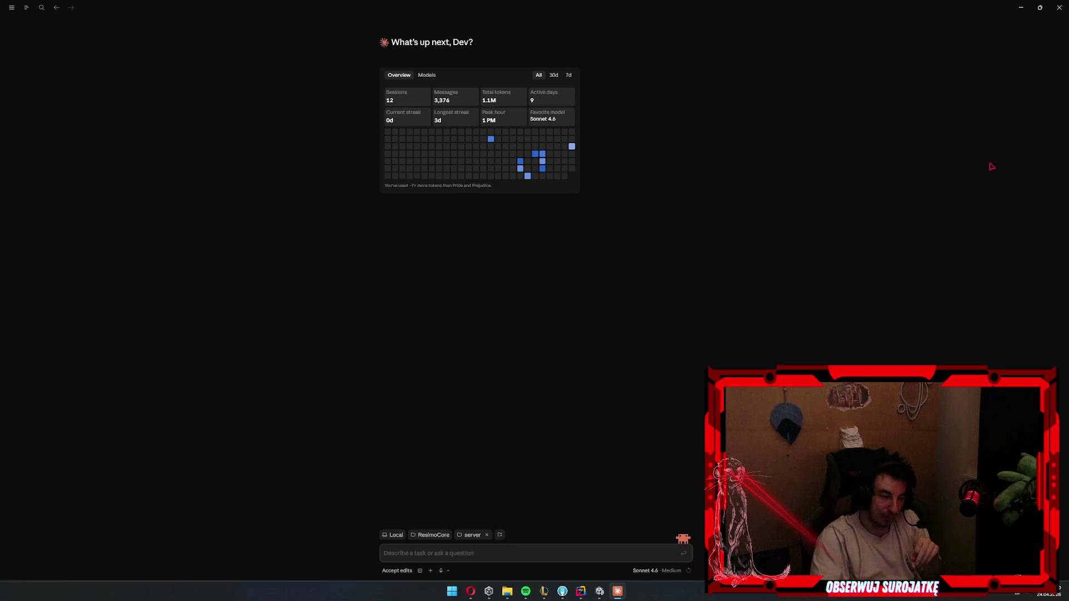
{"action": "left_click", "coordinate": [553, 77]}
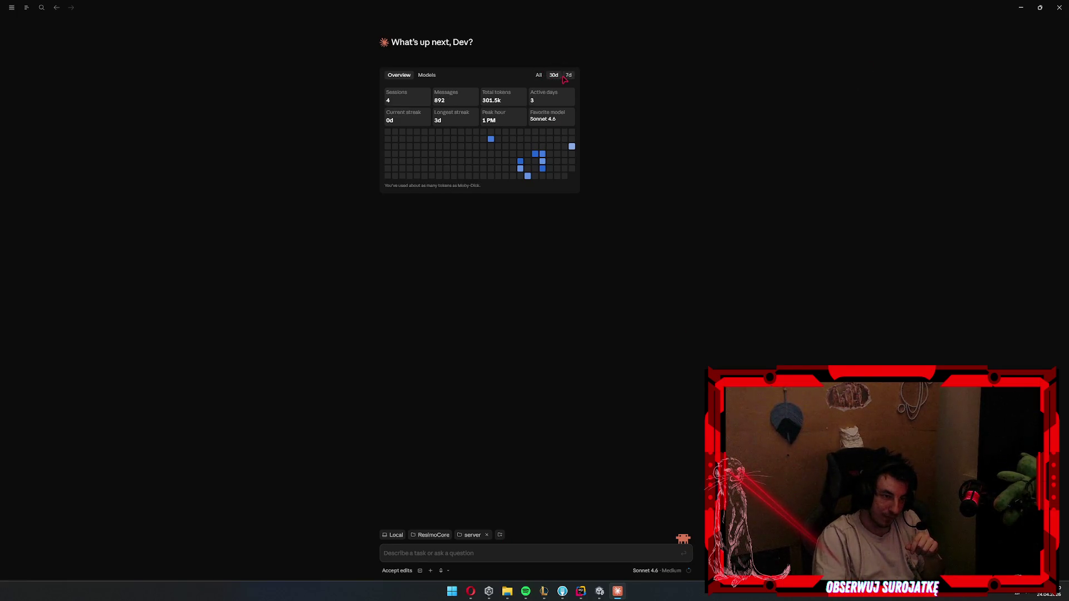
{"action": "left_click", "coordinate": [538, 75]}
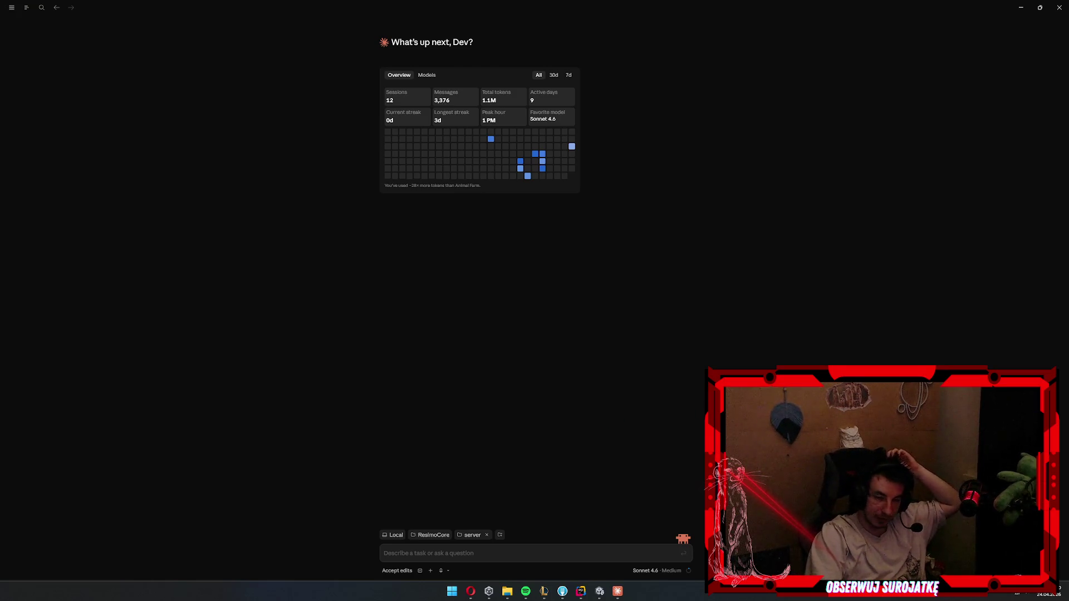
{"action": "left_click", "coordinate": [518, 554]}
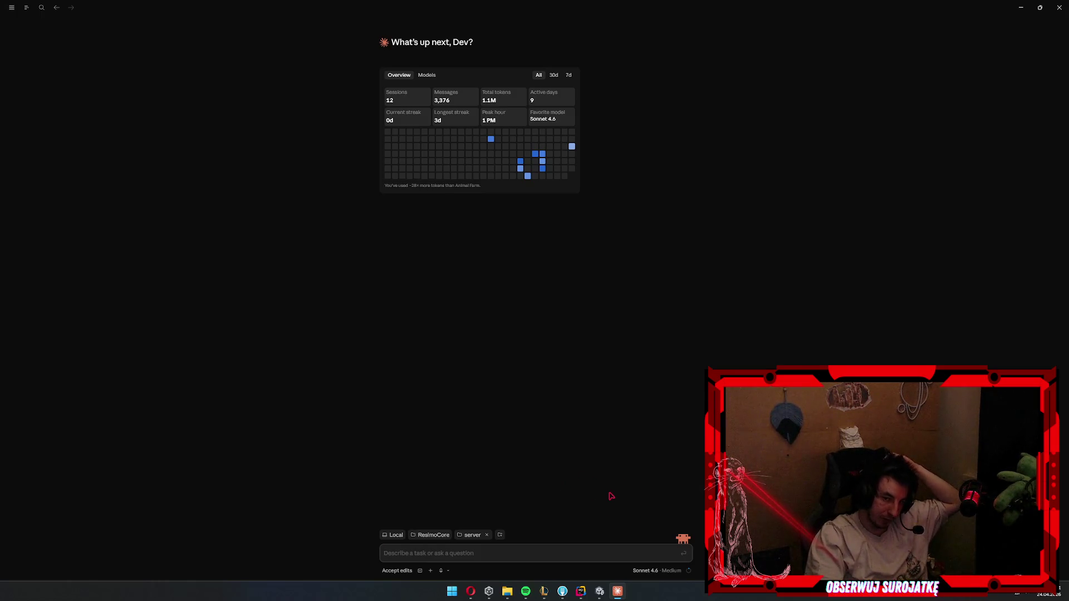
- Leave Claude's prompt empty with the server folder attached, then switch to the Unity editor
{"action": "left_click", "coordinate": [608, 550]}
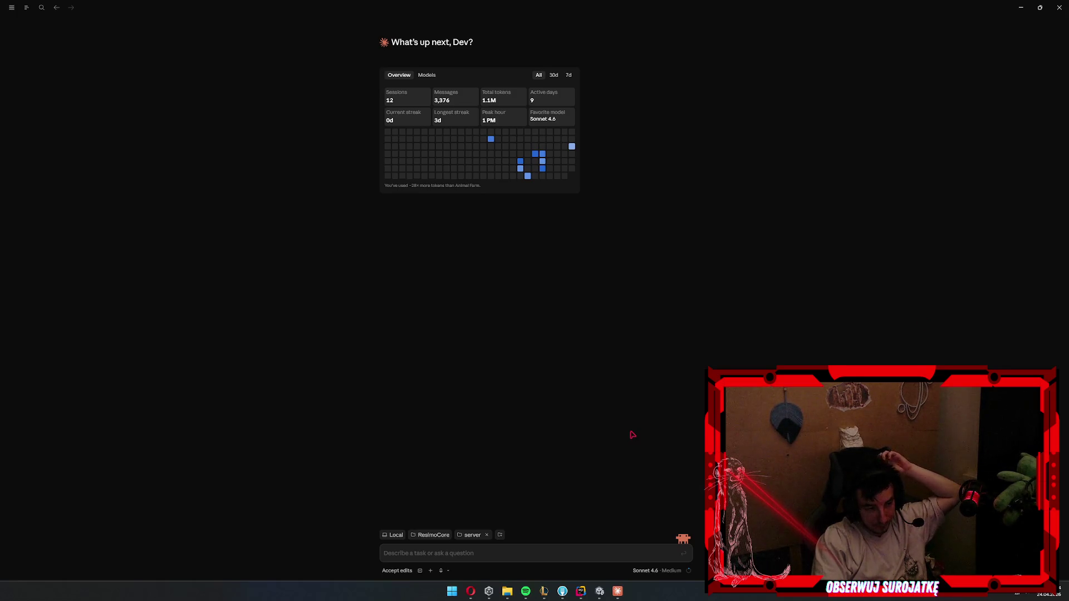
{"action": "left_click", "coordinate": [496, 552]}
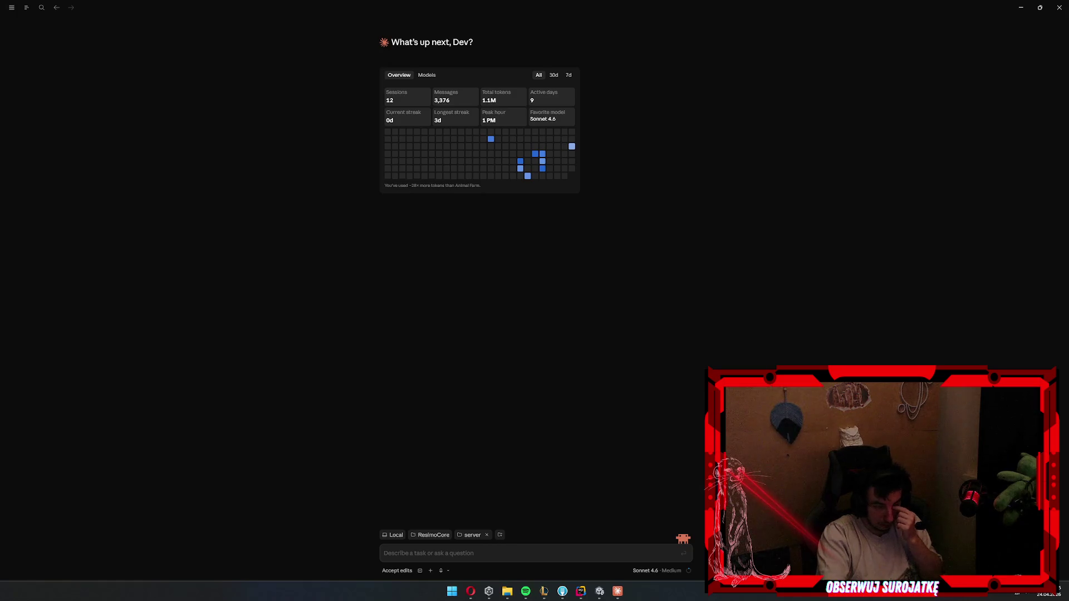
{"action": "left_click", "coordinate": [434, 551]}
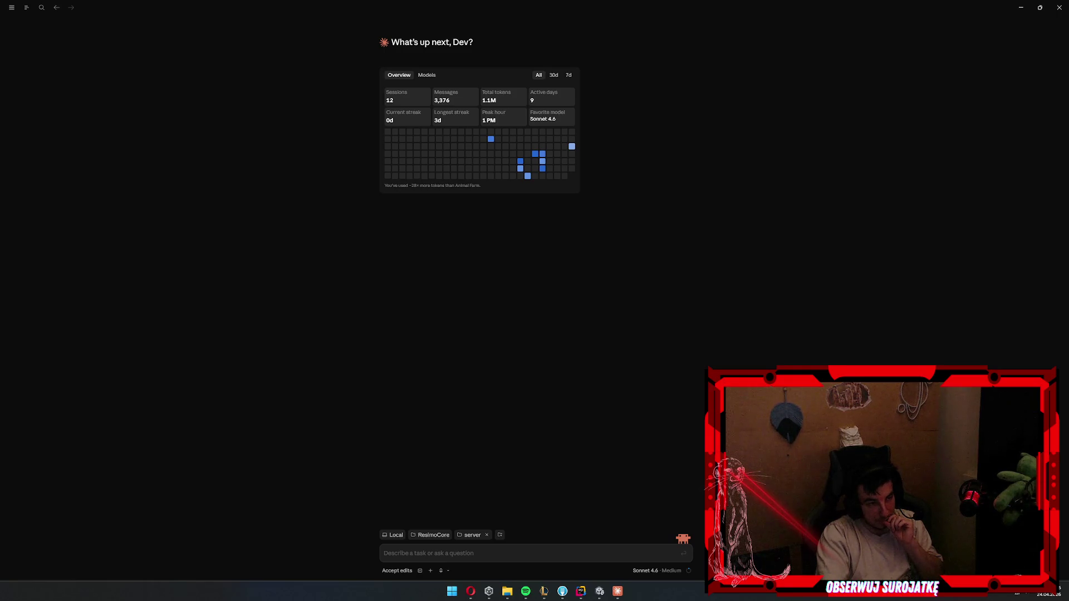
{"action": "left_click", "coordinate": [504, 558]}
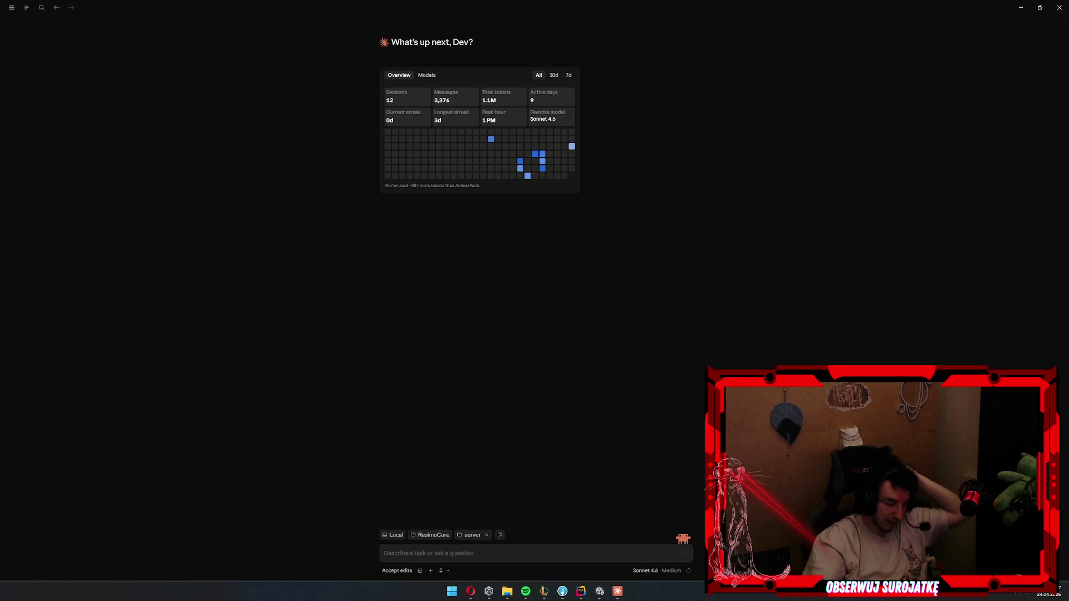
{"action": "left_click", "coordinate": [482, 554]}
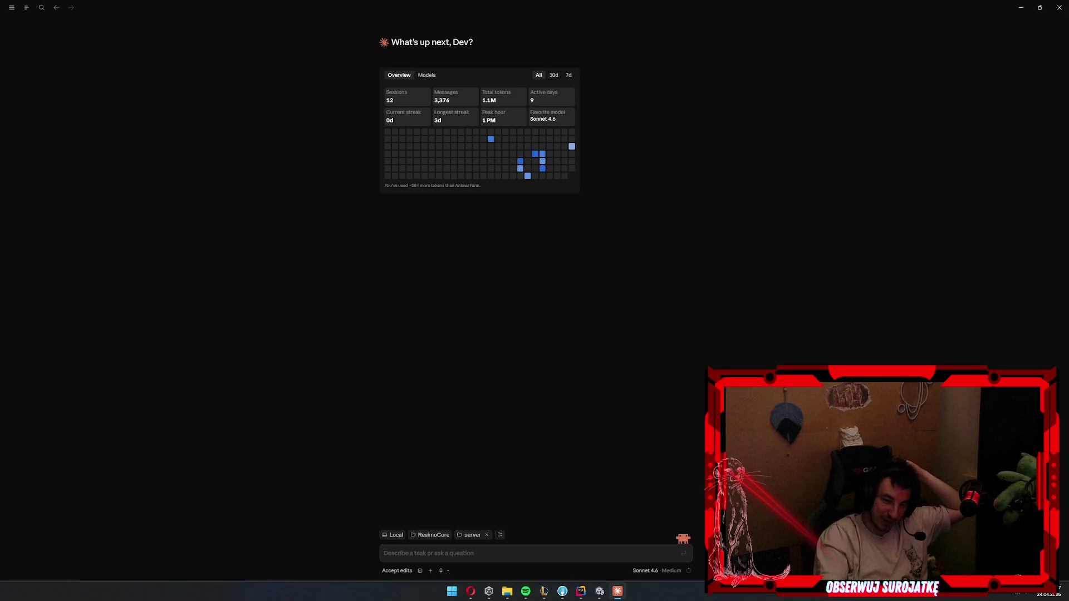
{"action": "left_click", "coordinate": [599, 592]}
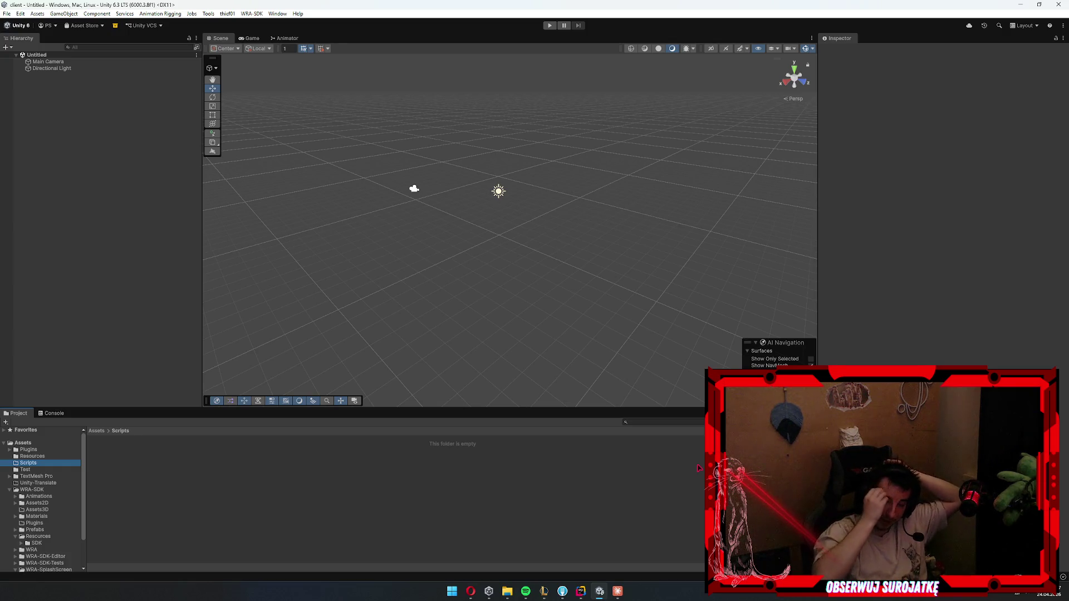
- Return to Claude's home screen and focus its empty prompt field
{"action": "left_click", "coordinate": [618, 591]}
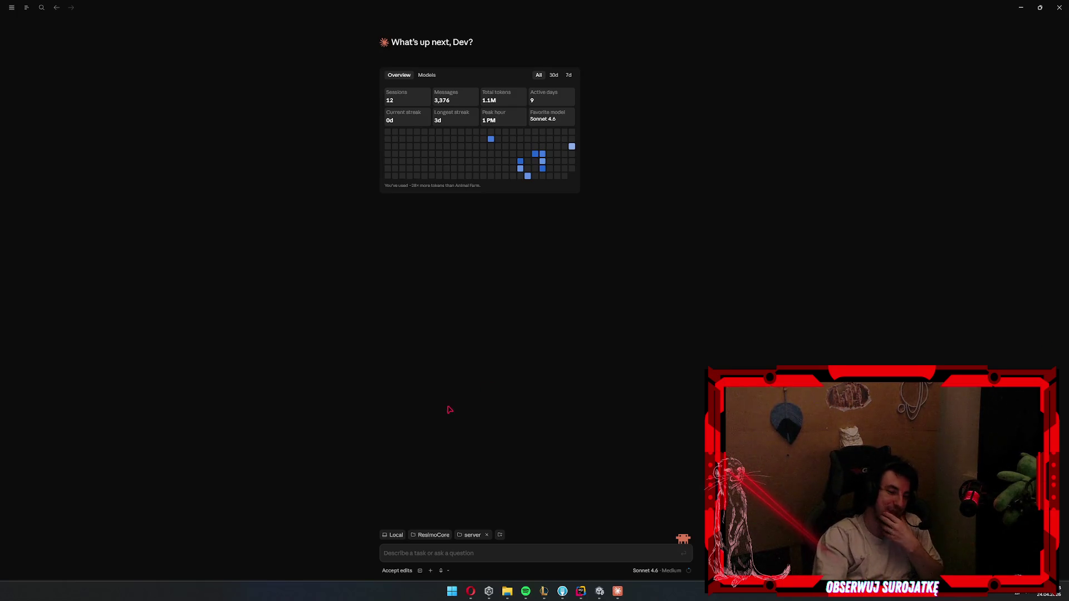
{"action": "left_click", "coordinate": [505, 554]}
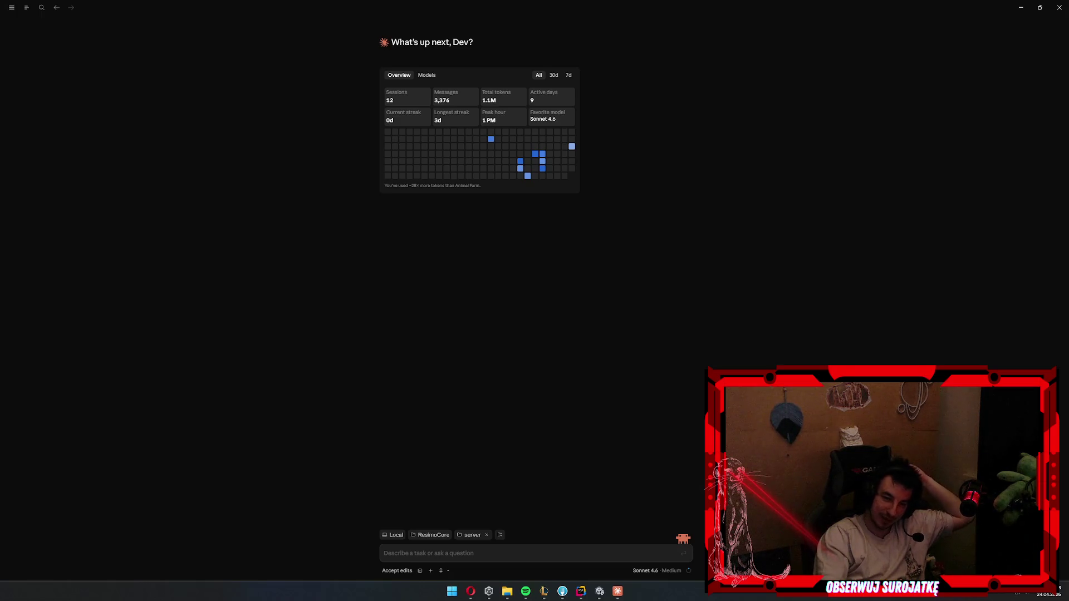
{"action": "left_click", "coordinate": [585, 550]}
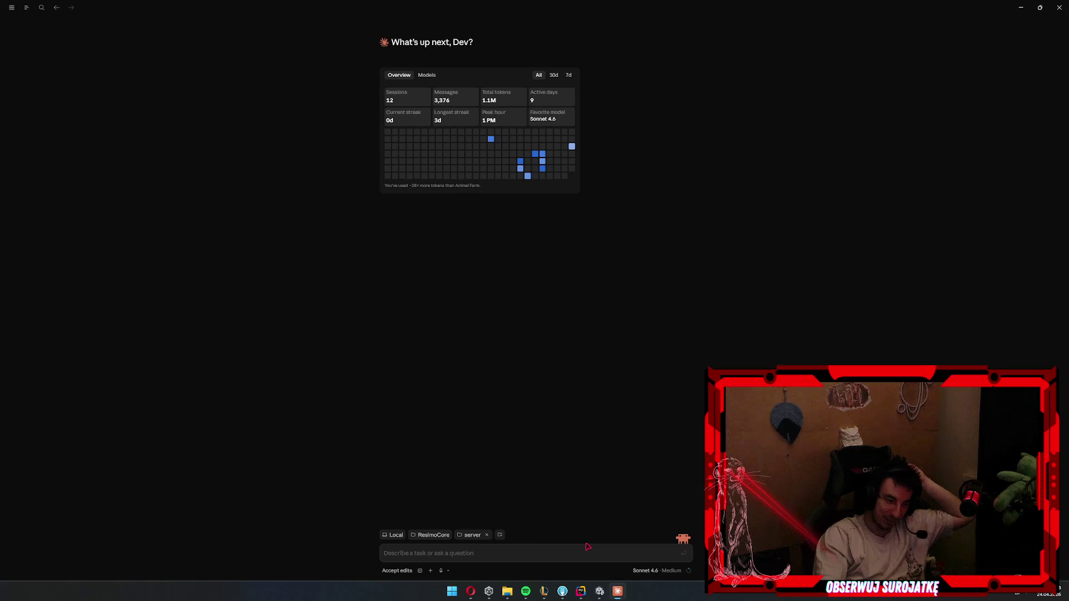